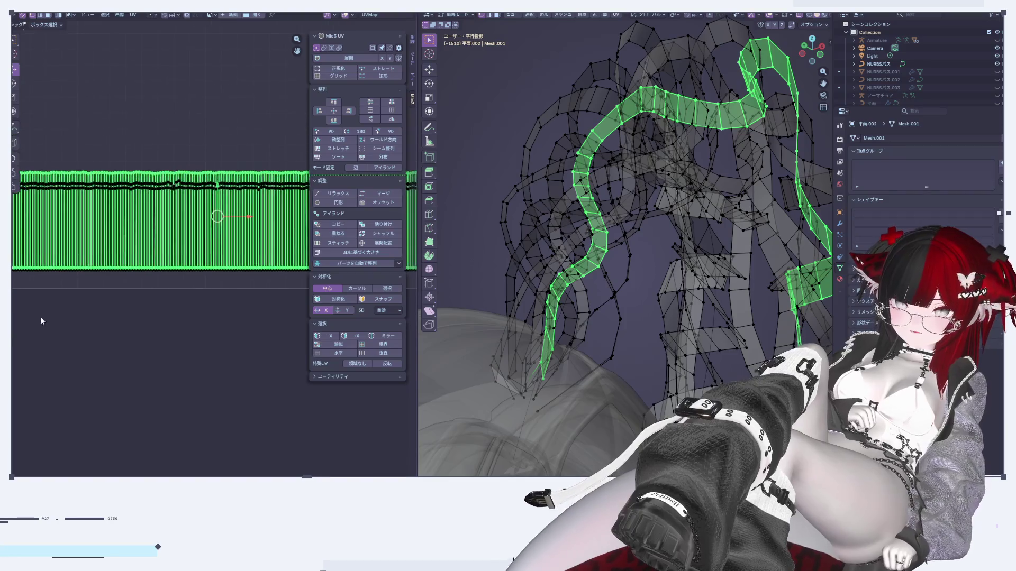
# Reposition the first strip island and straighten it into an even grid with Mio3 UV.
pyautogui.press('g')
pyautogui.click(143, 161)
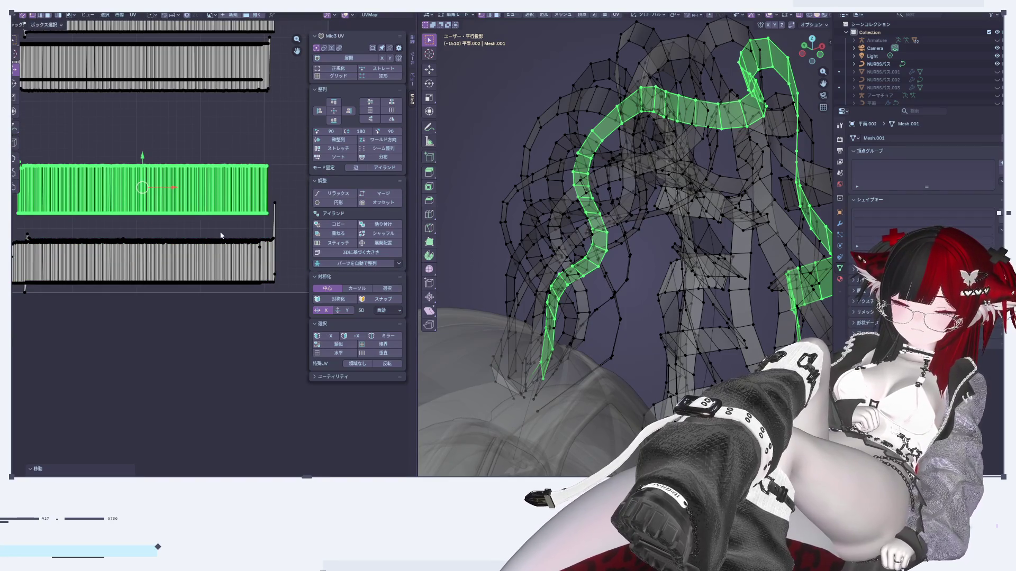
pyautogui.scroll(4, 139, 159)
pyautogui.scroll(3, 107, 191)
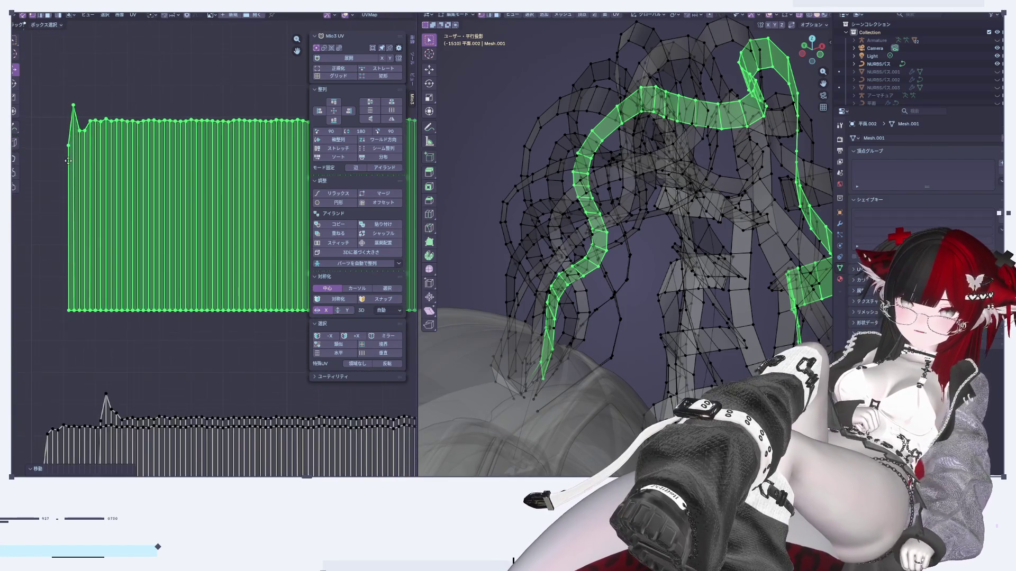
pyautogui.click(339, 76)
# Select the wavy strip's UV island and straighten it into an even grid.
pyautogui.scroll(-3, 254, 190)
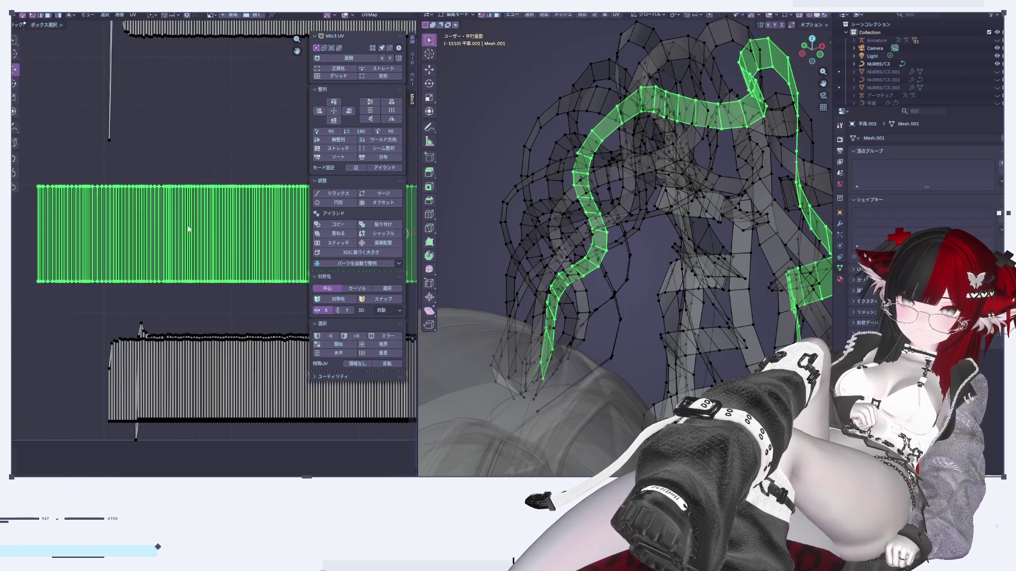
pyautogui.scroll(2, 742, 235)
pyautogui.scroll(-3, 679, 255)
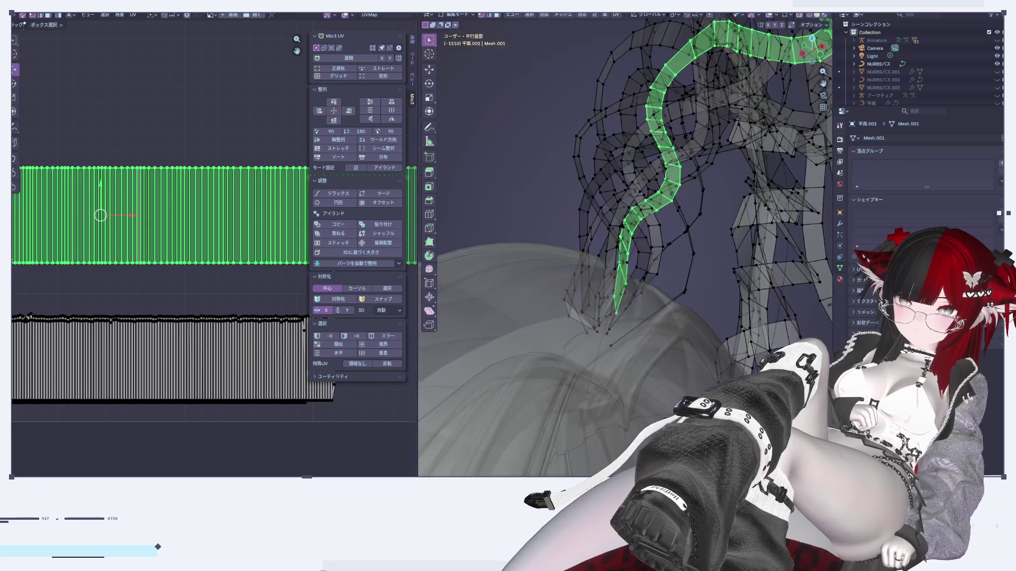
pyautogui.scroll(-3, 106, 159)
pyautogui.scroll(4, 72, 140)
pyautogui.scroll(-2, 72, 140)
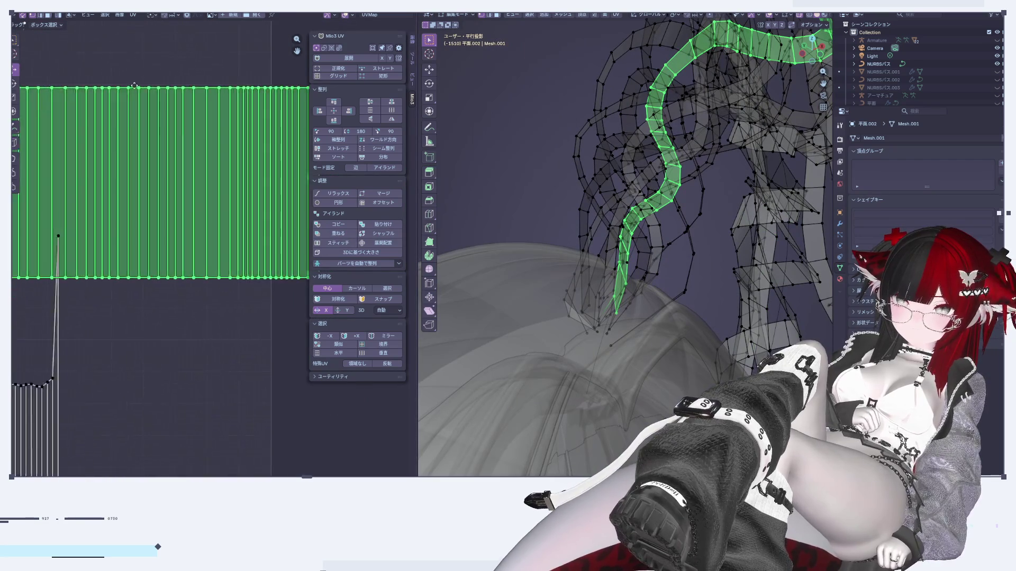
pyautogui.click(191, 197)
pyautogui.scroll(-2, 144, 325)
pyautogui.scroll(1, 144, 325)
pyautogui.moveTo(143, 324)
pyautogui.mouseDown(button='middle')
pyautogui.moveTo(211, 175)
pyautogui.moveTo(227, 194)
pyautogui.mouseUp(button='middle')
pyautogui.click(227, 194)
pyautogui.scroll(2, 227, 194)
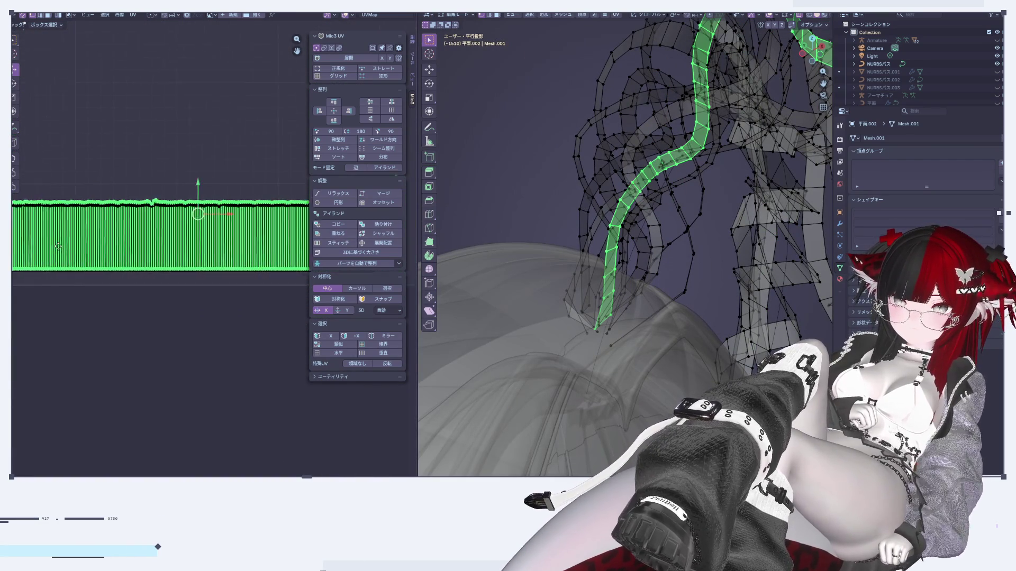
pyautogui.scroll(2, 238, 212)
pyautogui.click(339, 78)
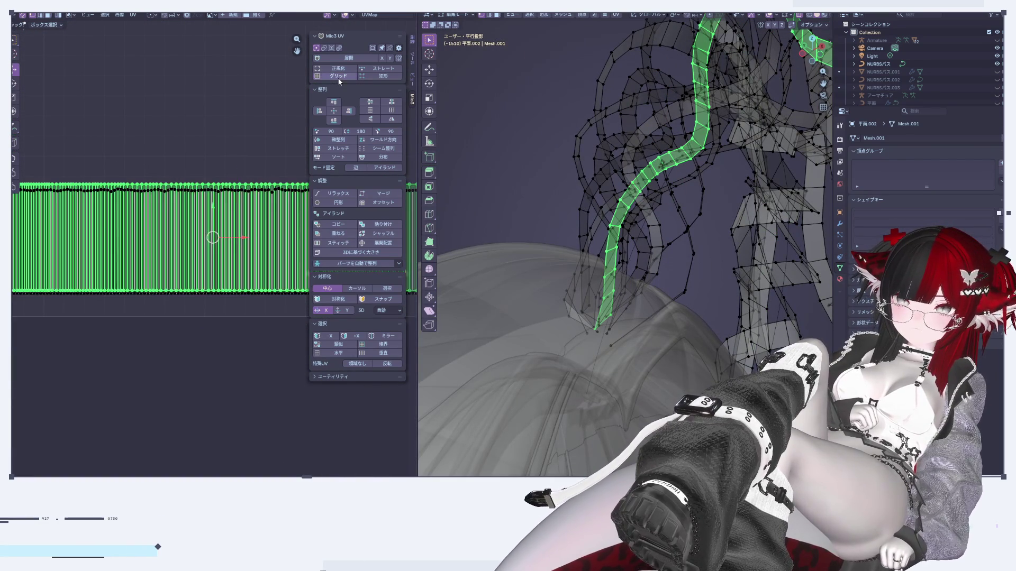
# Move the straightened wavy strip up out of the way and deselect it.
pyautogui.scroll(-3, 245, 242)
pyautogui.press('g')
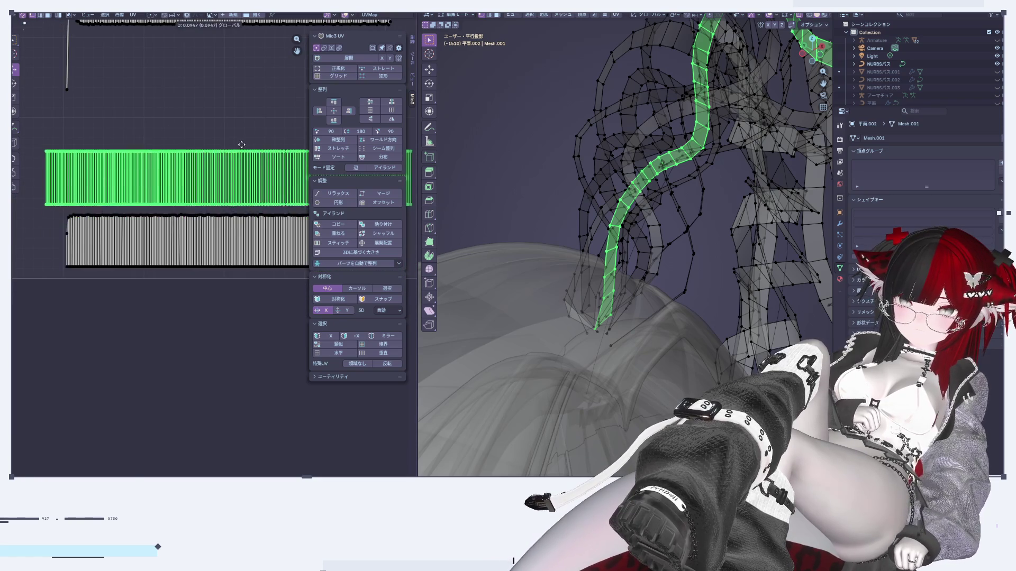
pyautogui.click(54, 200)
pyautogui.scroll(1, 55, 200)
pyautogui.hotkey('alt', 'a')
pyautogui.scroll(6, 158, 214)
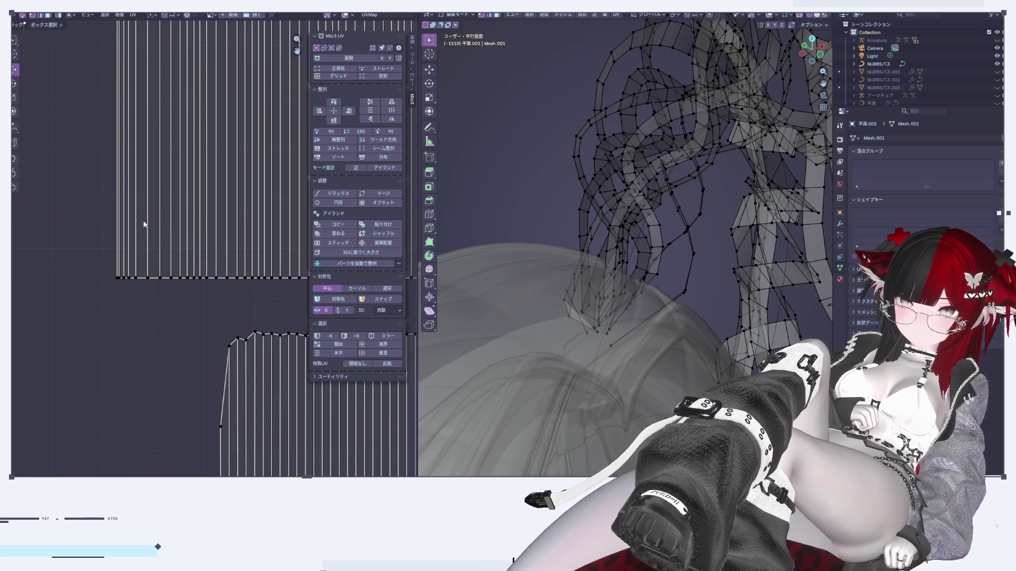
pyautogui.scroll(-6, 159, 214)
pyautogui.moveTo(233, 236); pyautogui.dragTo(61, 195, button='middle')
pyautogui.scroll(6, 140, 200)
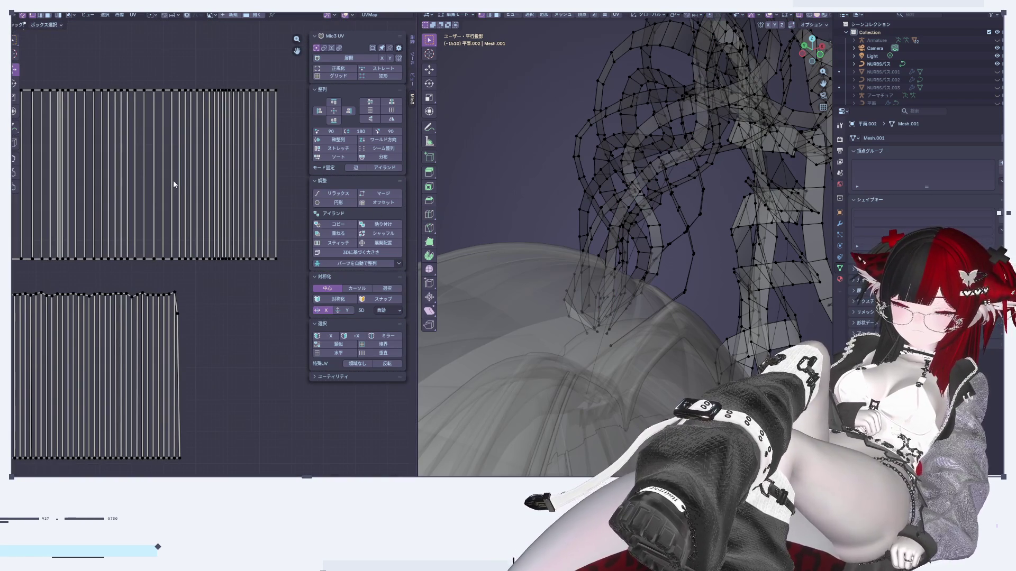
# Hide the top island, then grid-straighten the remaining strip island and hide it too.
pyautogui.click(174, 184)
pyautogui.press('h')
pyautogui.scroll(-3, 183, 206)
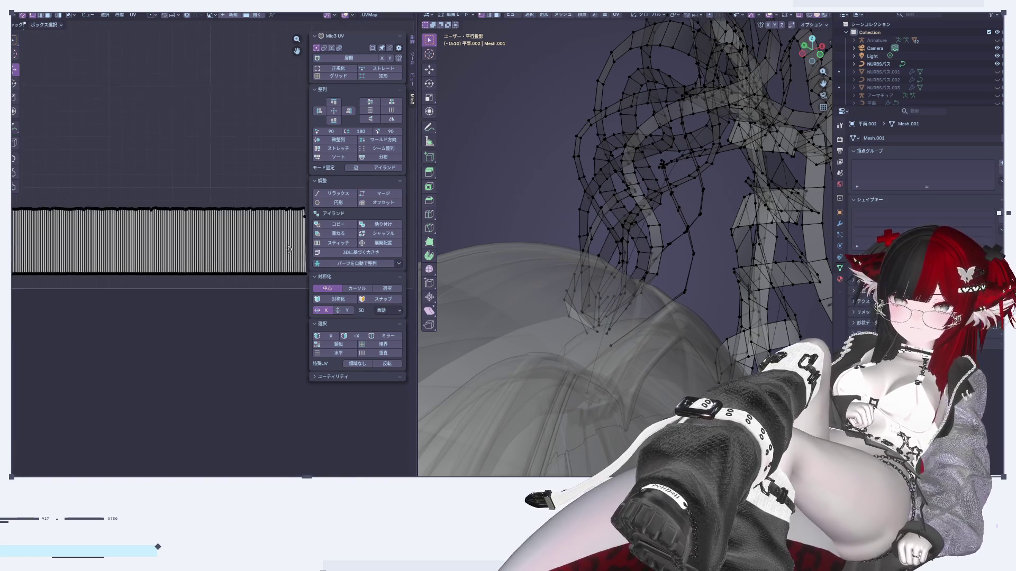
pyautogui.click(153, 269)
pyautogui.scroll(3, 159, 243)
pyautogui.click(349, 77)
pyautogui.scroll(-6, 140, 191)
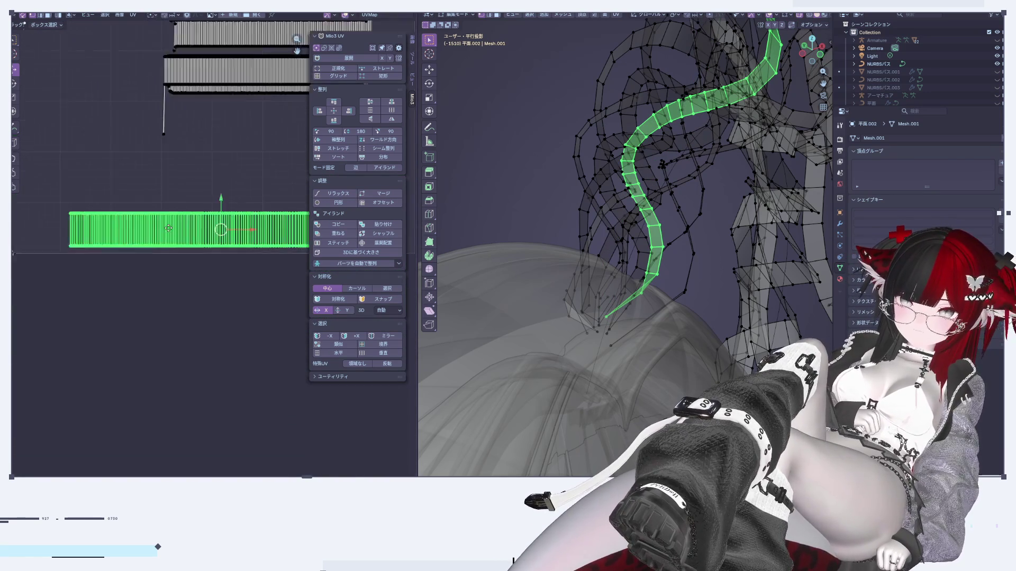
pyautogui.scroll(5, 147, 230)
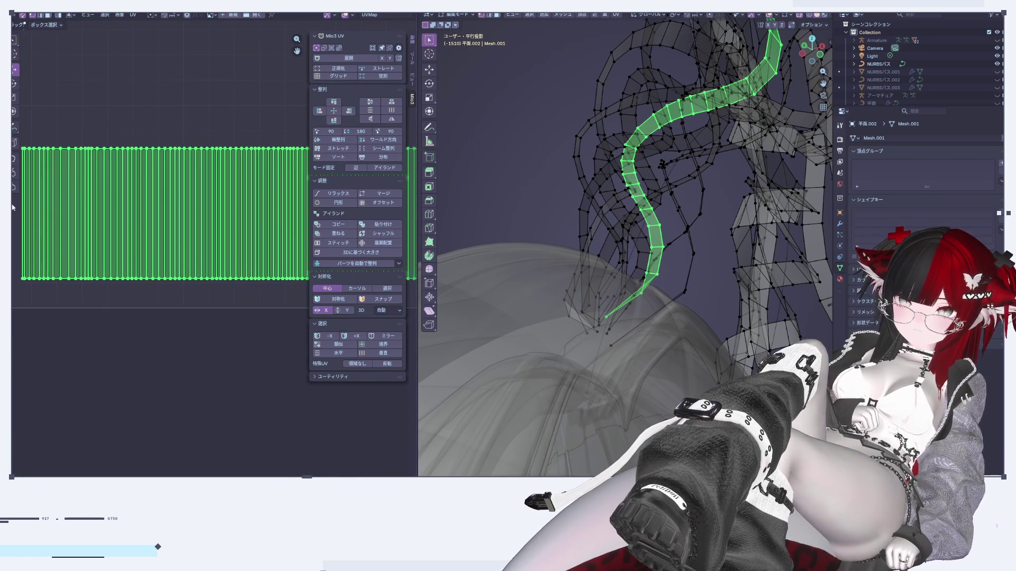
pyautogui.press('h')
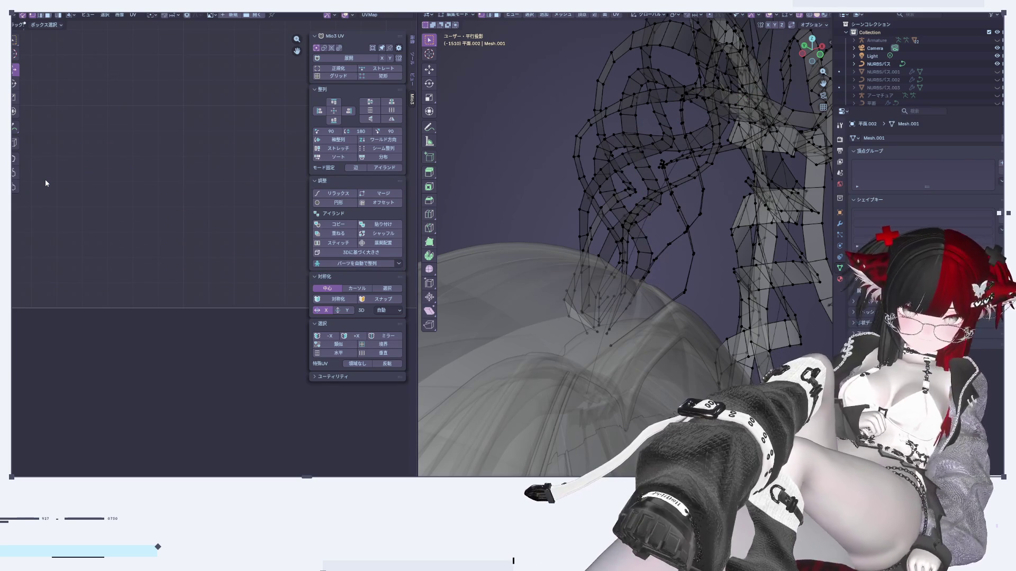
# Reveal all hidden UV islands again with Alt+H.
pyautogui.hotkey('alt', 'h')
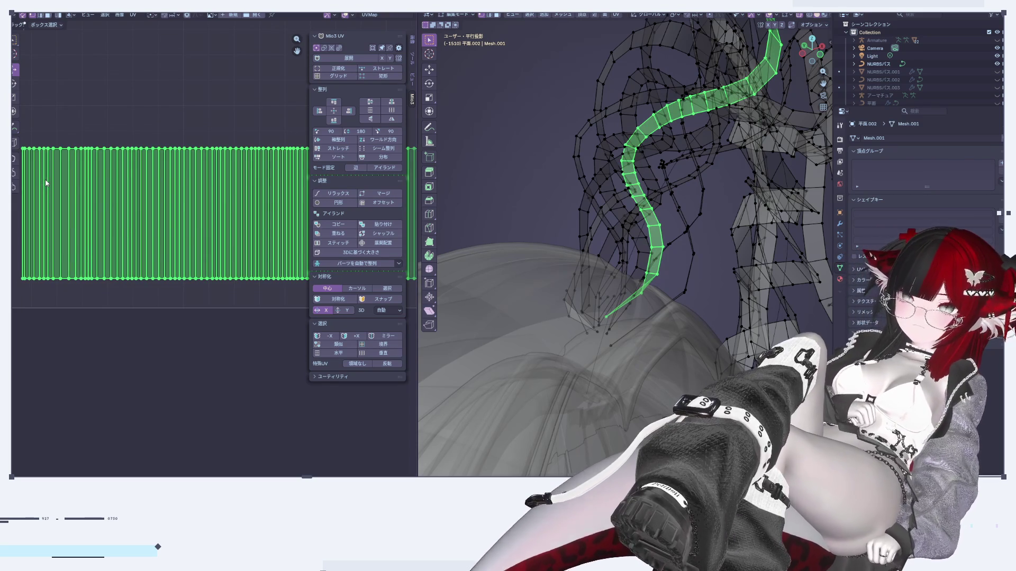
pyautogui.scroll(-5, 45, 183)
pyautogui.scroll(5, 126, 196)
pyautogui.scroll(-2, 127, 212)
pyautogui.press('h')
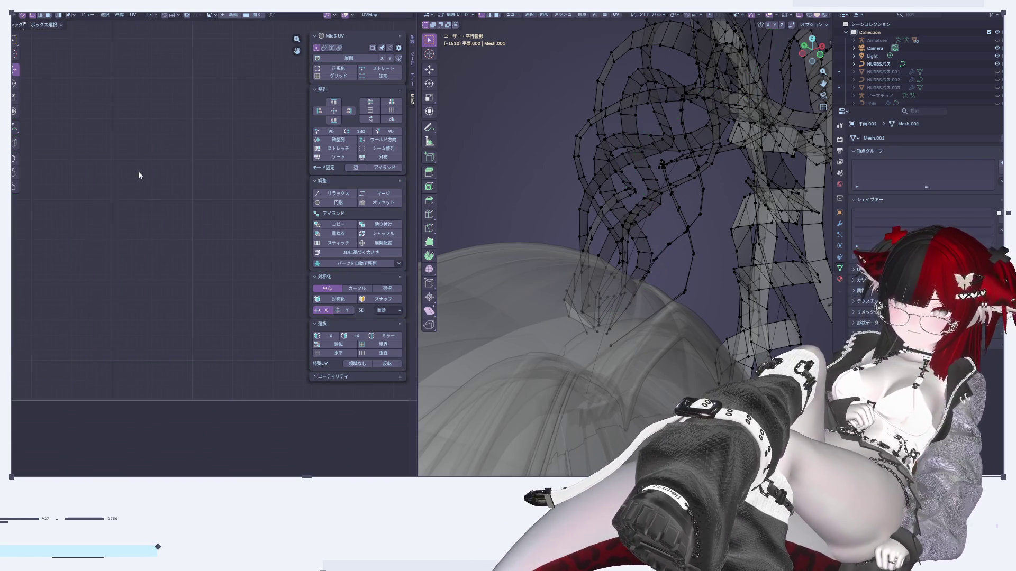
pyautogui.hotkey('alt', 'h')
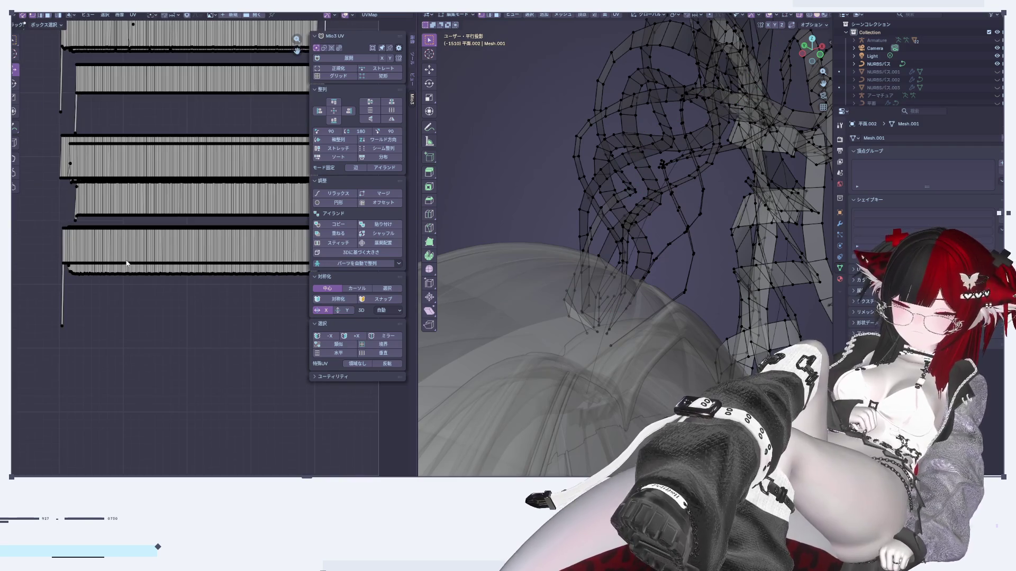
# Select the next strip island and isolate it so only it is shown.
pyautogui.scroll(2, 128, 259)
pyautogui.click(121, 213)
pyautogui.moveTo(211, 267); pyautogui.dragTo(288, 212, button='middle')
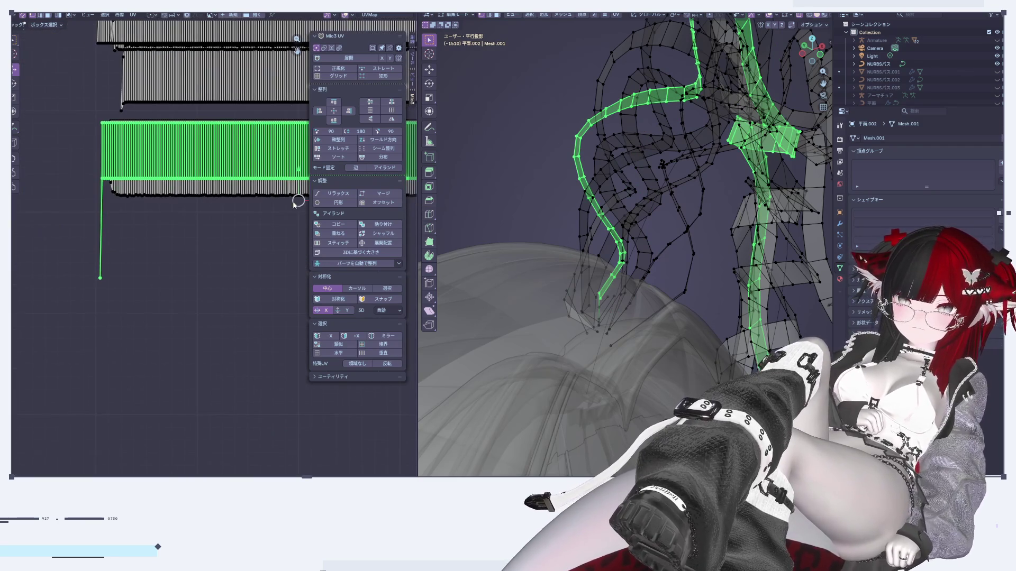
pyautogui.moveTo(295, 169); pyautogui.dragTo(297, 311, button='middle')
pyautogui.hotkey('shift', 'h')
pyautogui.moveTo(233, 339); pyautogui.dragTo(283, 180, button='middle')
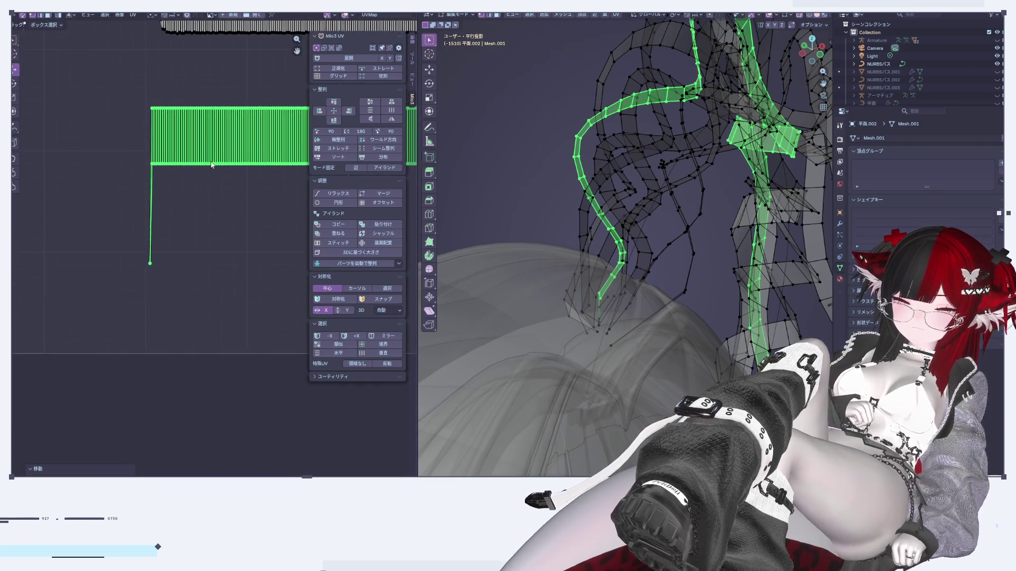
pyautogui.scroll(2, 178, 207)
# Delete the stray vertex trailing below the isolated island.
pyautogui.click(176, 202)
pyautogui.click(129, 305)
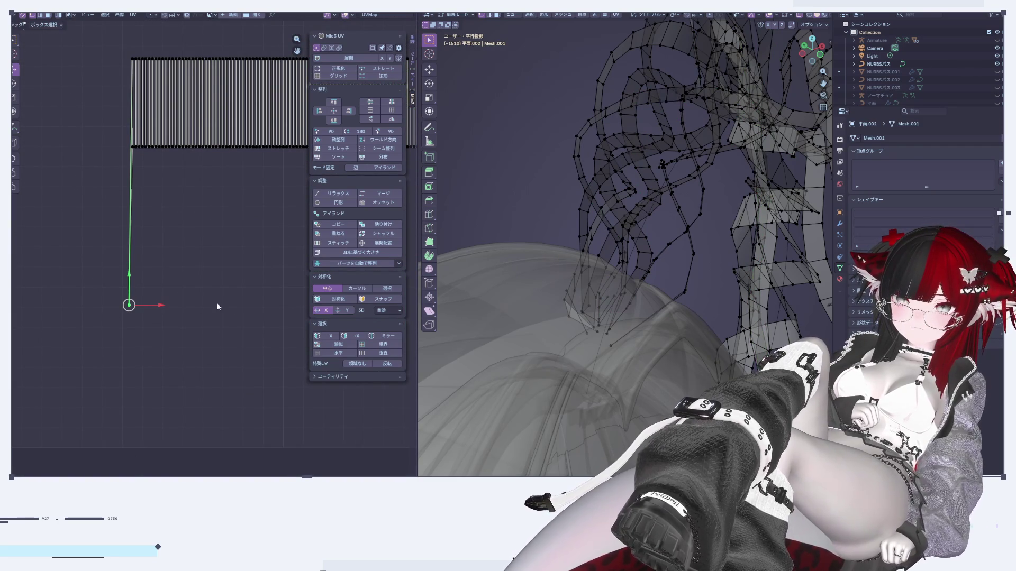
pyautogui.press('x')
pyautogui.click(515, 310)
# Box-select the bottom striped island and straighten it with Mio3 UV Grid.
pyautogui.scroll(-3, 89, 163)
pyautogui.scroll(3, 84, 296)
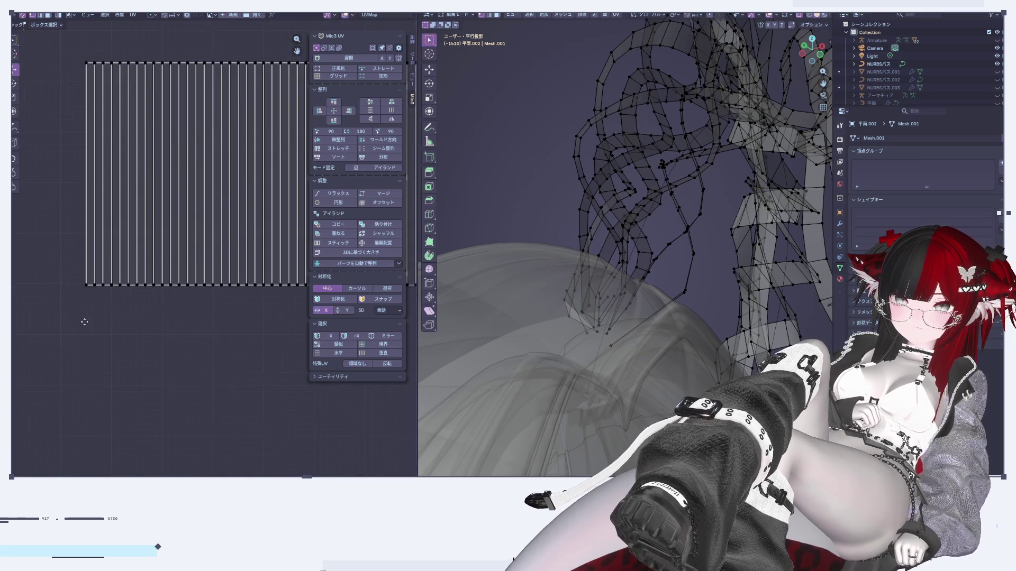
pyautogui.moveTo(292, 250); pyautogui.dragTo(186, 186, button='middle')
pyautogui.press('Home')
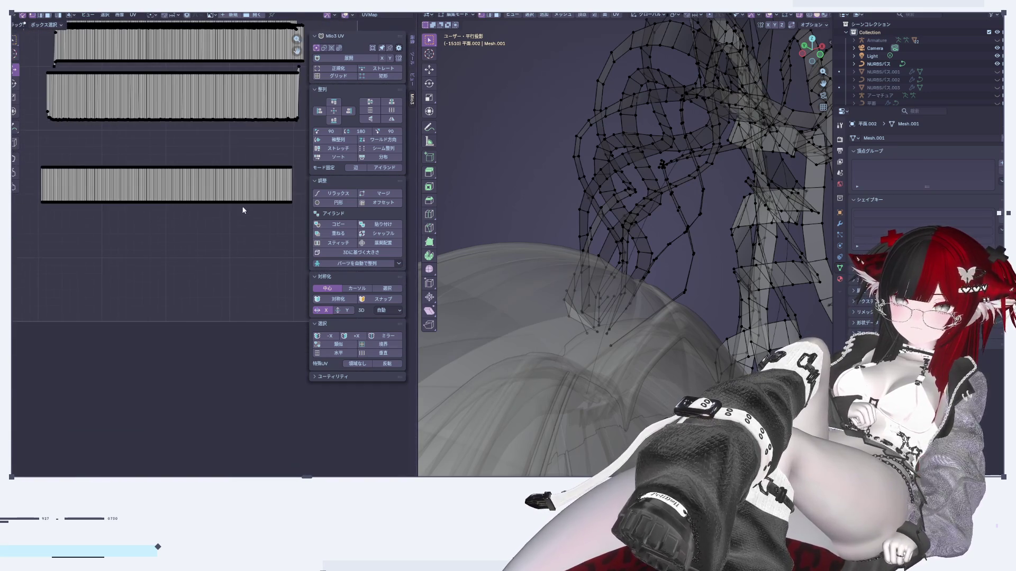
pyautogui.moveTo(21, 157); pyautogui.dragTo(320, 227)
pyautogui.click(338, 102)
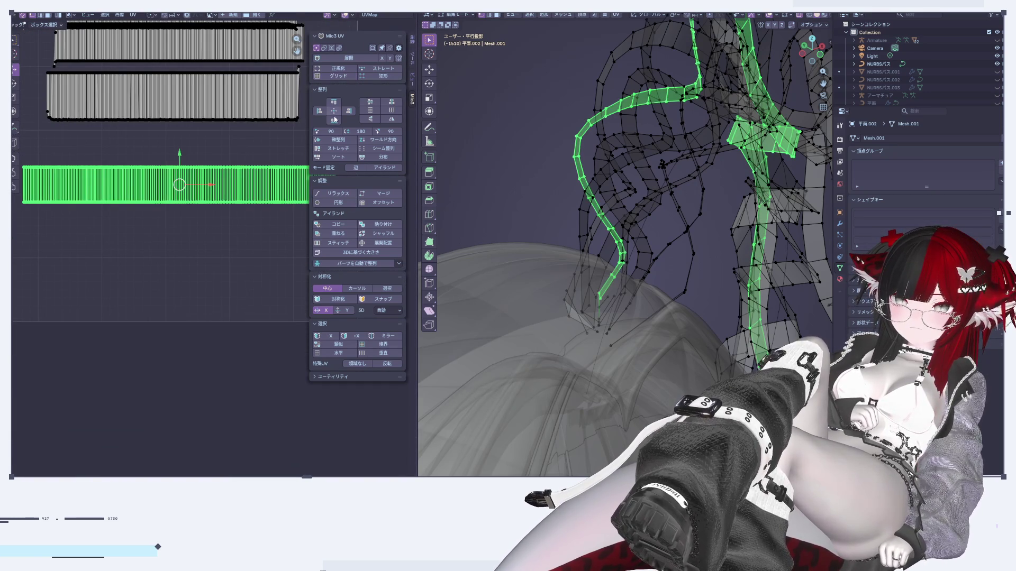
pyautogui.hotkey('ctrl', 'z')
# Straighten the remaining striped island into an even grid and deselect it.
pyautogui.scroll(2, 166, 102)
pyautogui.scroll(3, 90, 223)
pyautogui.scroll(1, 92, 201)
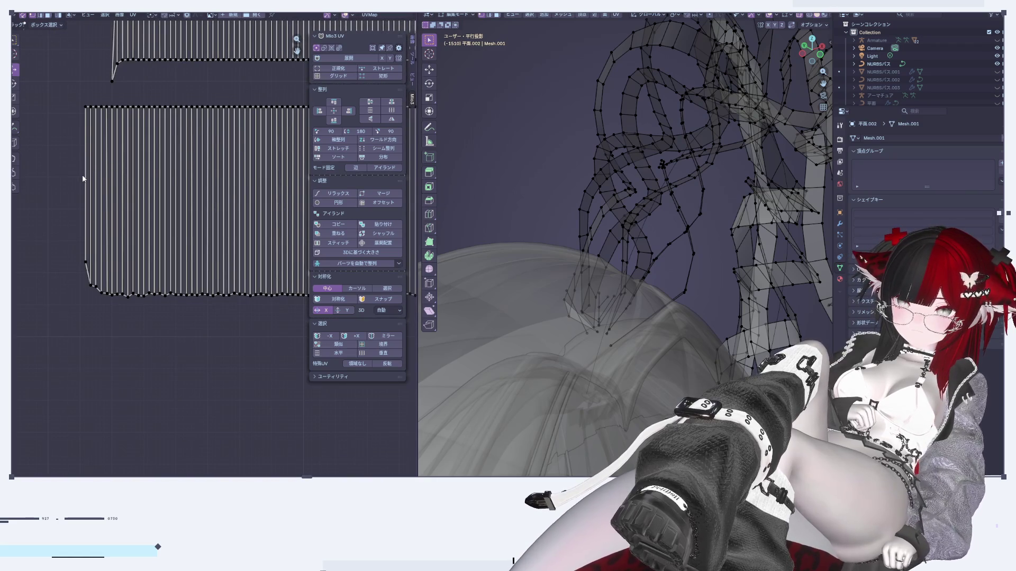
pyautogui.scroll(-3, 83, 179)
pyautogui.scroll(4, 177, 218)
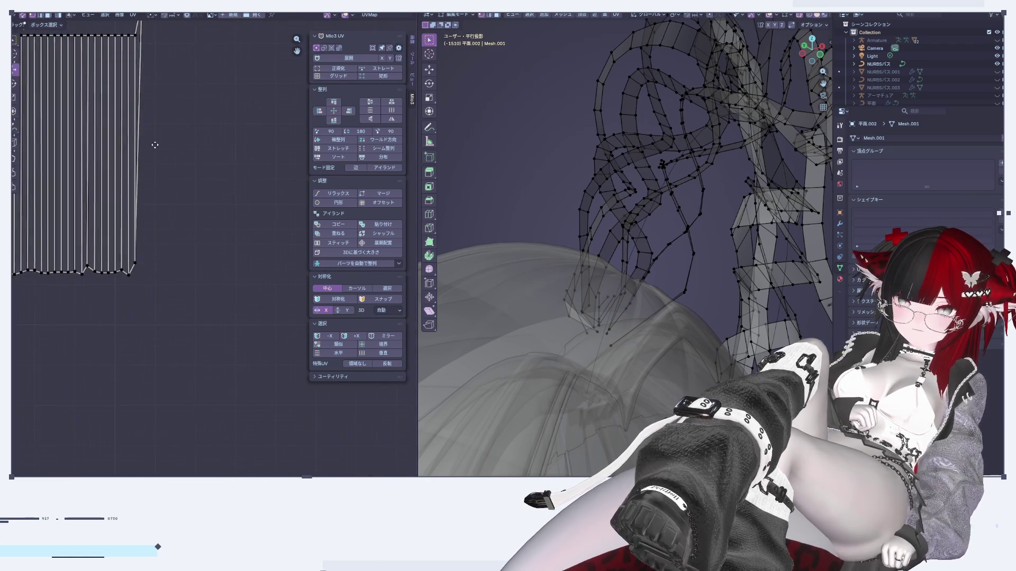
pyautogui.moveTo(134, 52); pyautogui.dragTo(169, 87, button='middle')
pyautogui.click(177, 85)
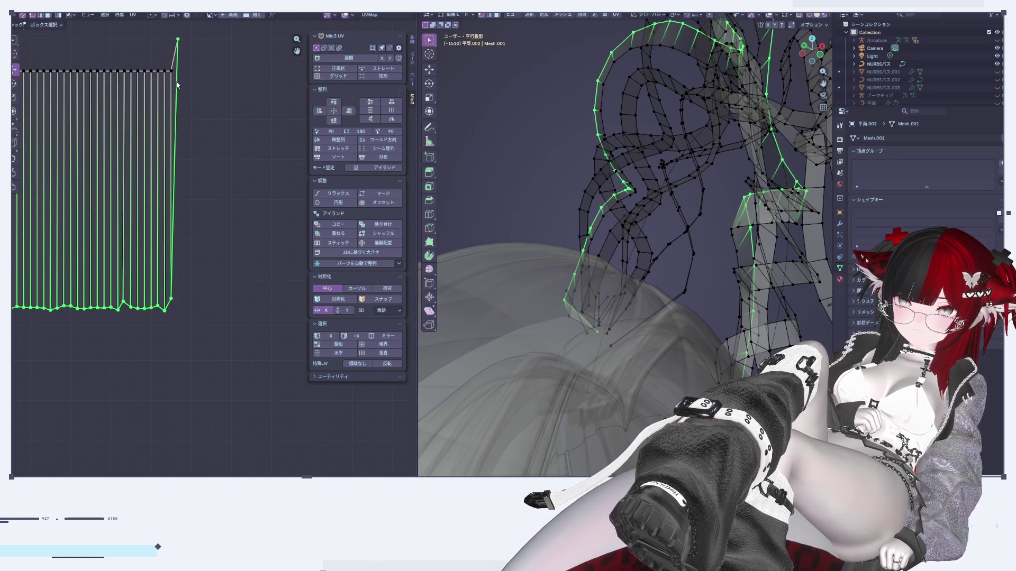
pyautogui.click(183, 54)
pyautogui.hotkey('ctrl', 'alt', 'z')
pyautogui.click(560, 317)
pyautogui.click(131, 212)
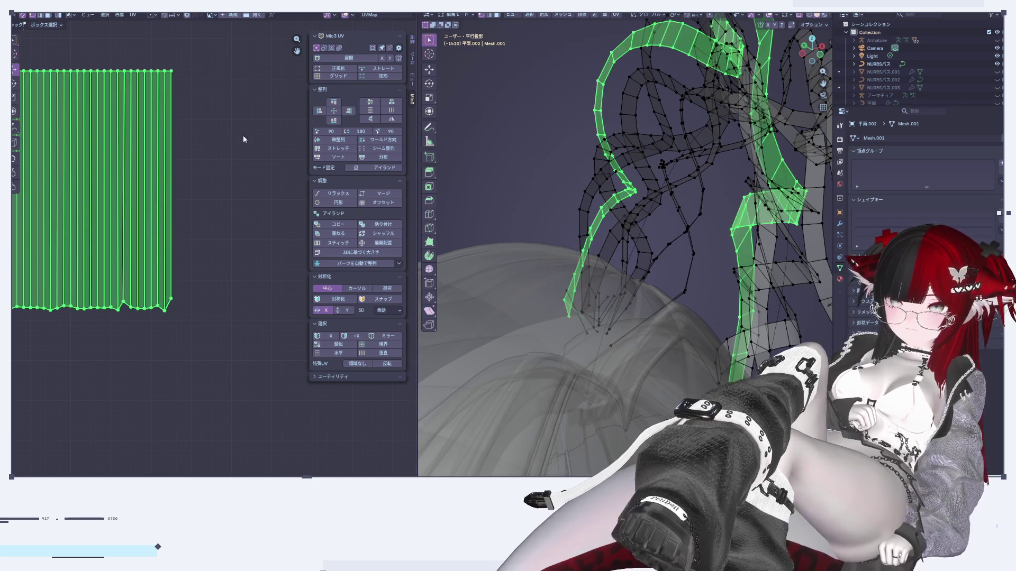
pyautogui.click(338, 77)
pyautogui.click(192, 214)
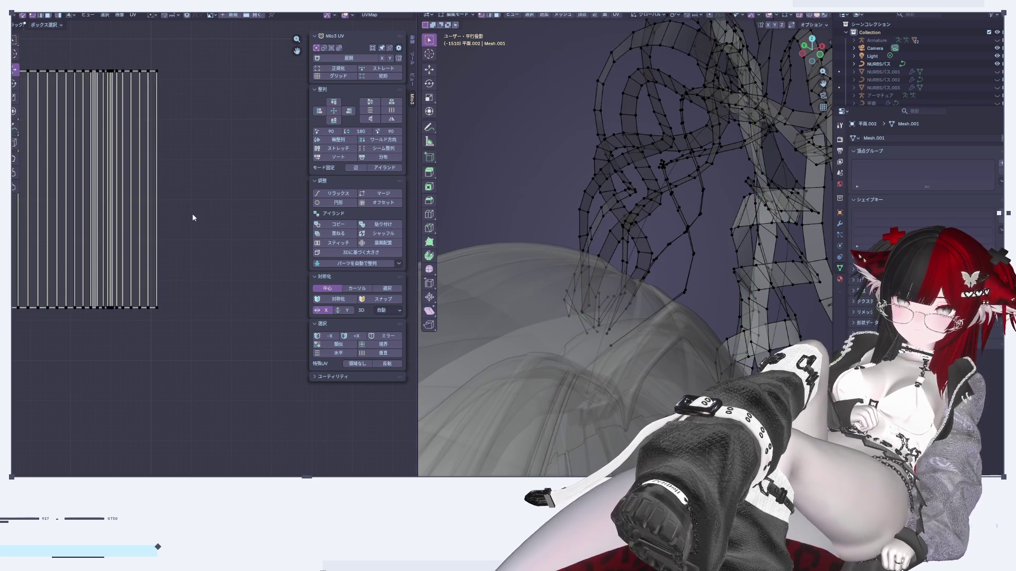
pyautogui.scroll(-2, 189, 221)
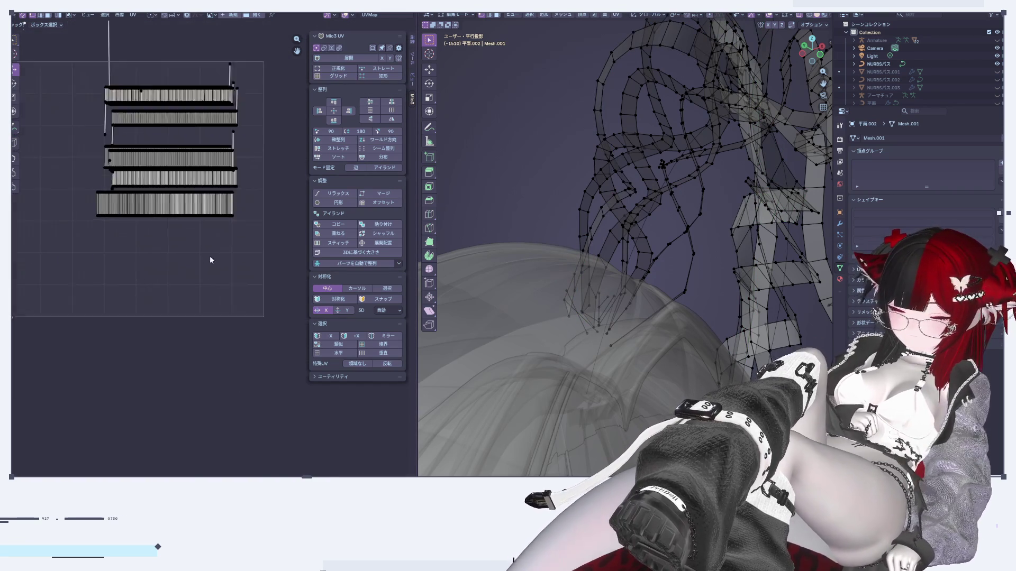
# Move the bottom striped island down below the other islands.
pyautogui.click(211, 197)
pyautogui.click(220, 180)
pyautogui.moveTo(220, 180)
pyautogui.mouseDown(button='middle')
pyautogui.moveTo(131, 154)
pyautogui.moveTo(129, 227)
pyautogui.mouseUp(button='middle')
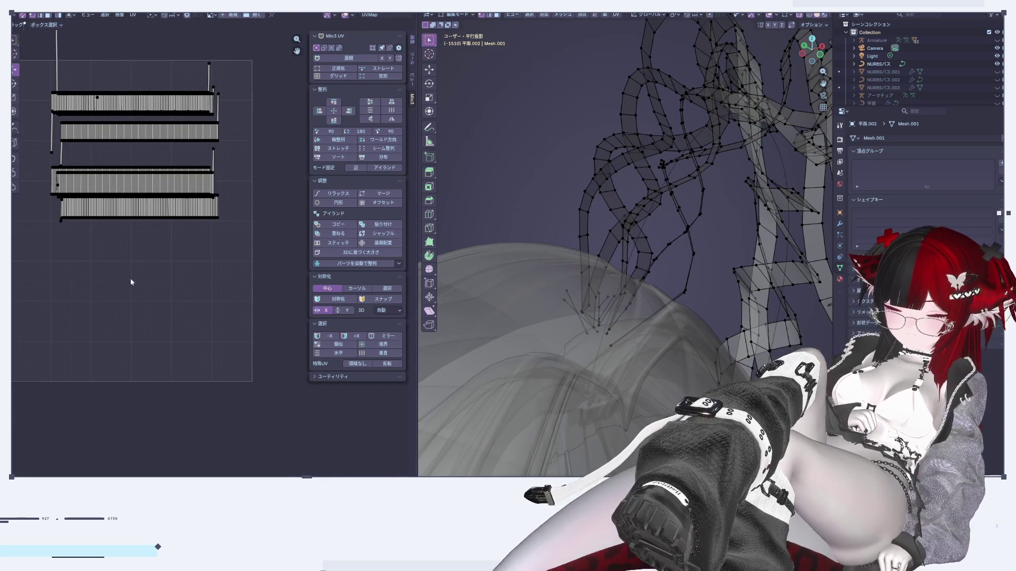
pyautogui.click(148, 202)
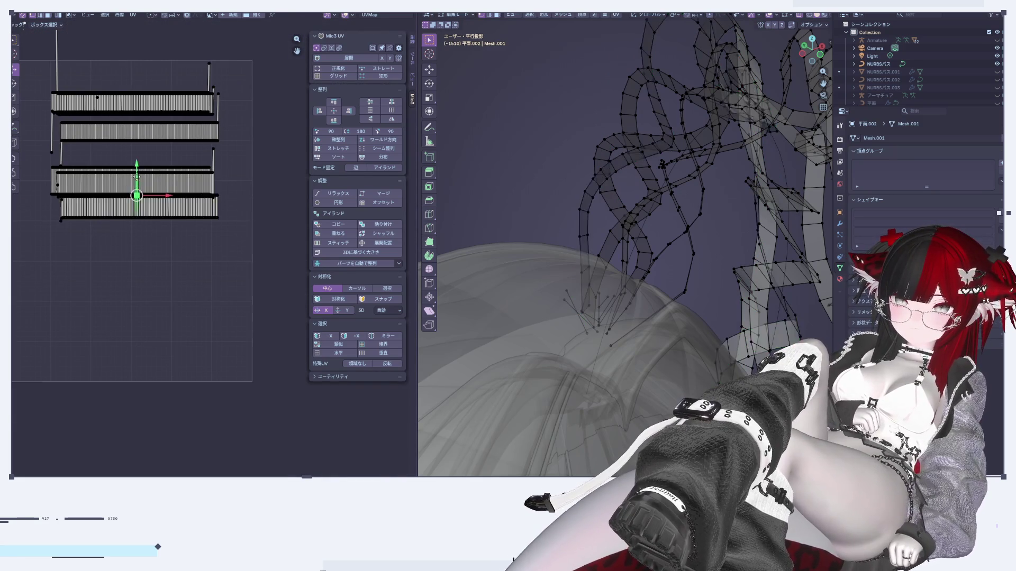
pyautogui.moveTo(137, 212); pyautogui.dragTo(138, 259)
pyautogui.press('KP_Decimal')
# Re-unwrap the island as a straight strip and scale it up.
pyautogui.scroll(3, 48, 247)
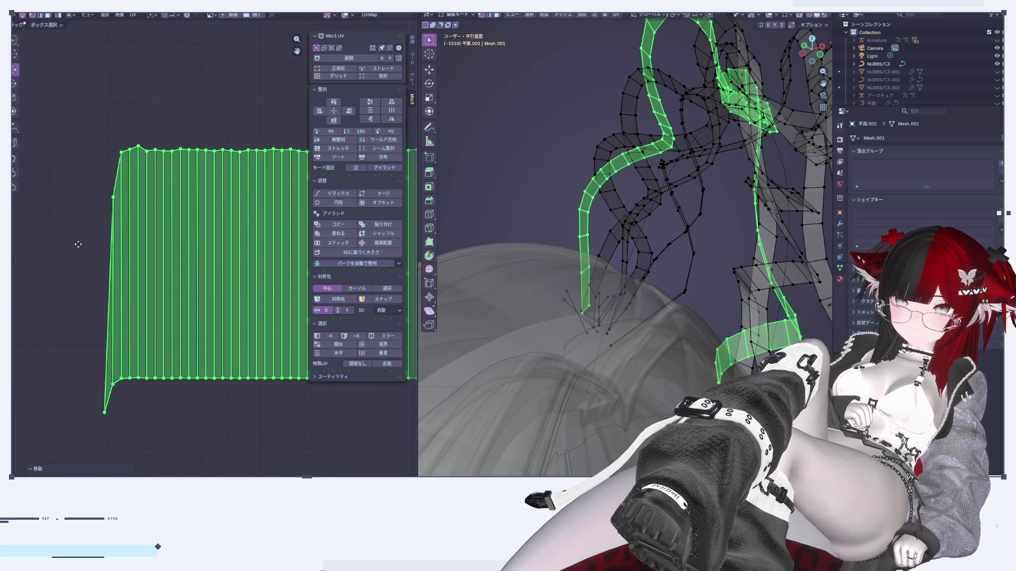
pyautogui.click(104, 411)
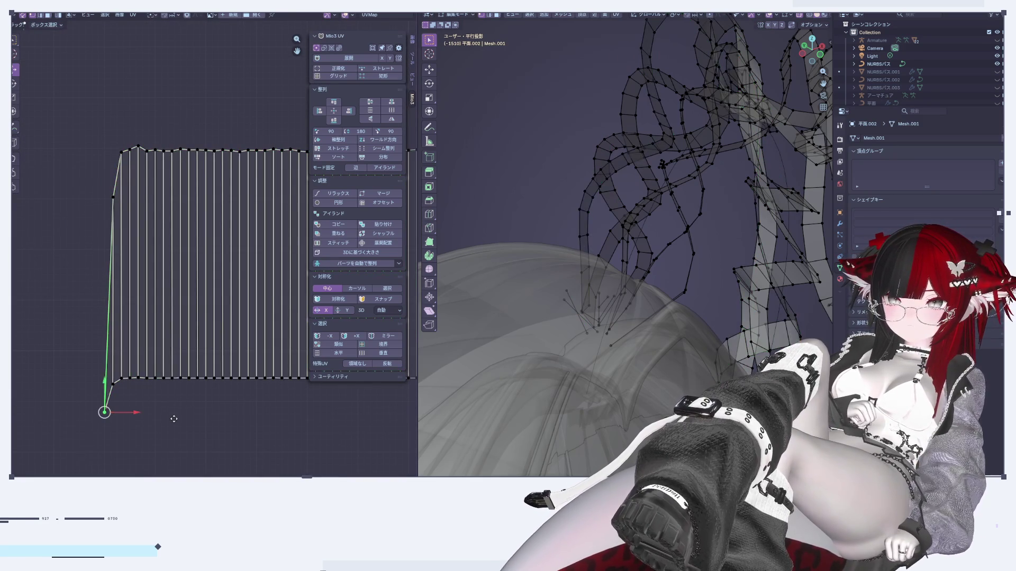
pyautogui.press('u')
pyautogui.click(521, 410)
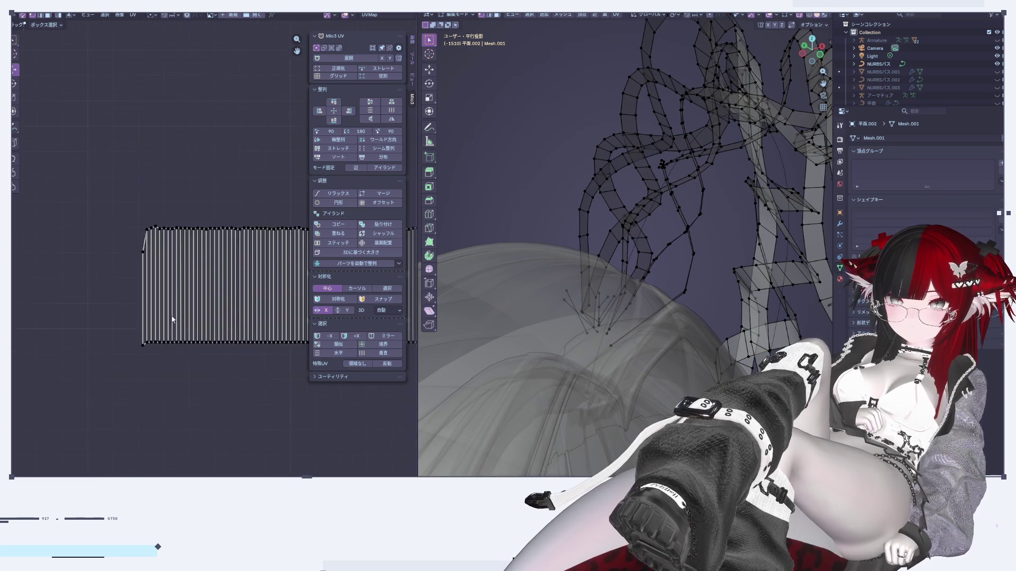
pyautogui.press('s')
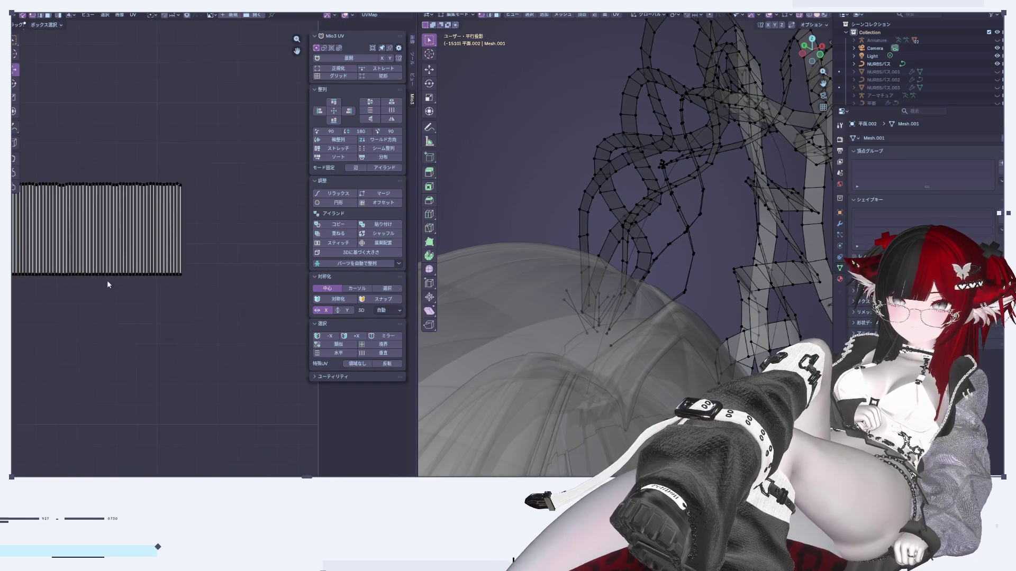
pyautogui.click(160, 248)
pyautogui.scroll(-5, 177, 229)
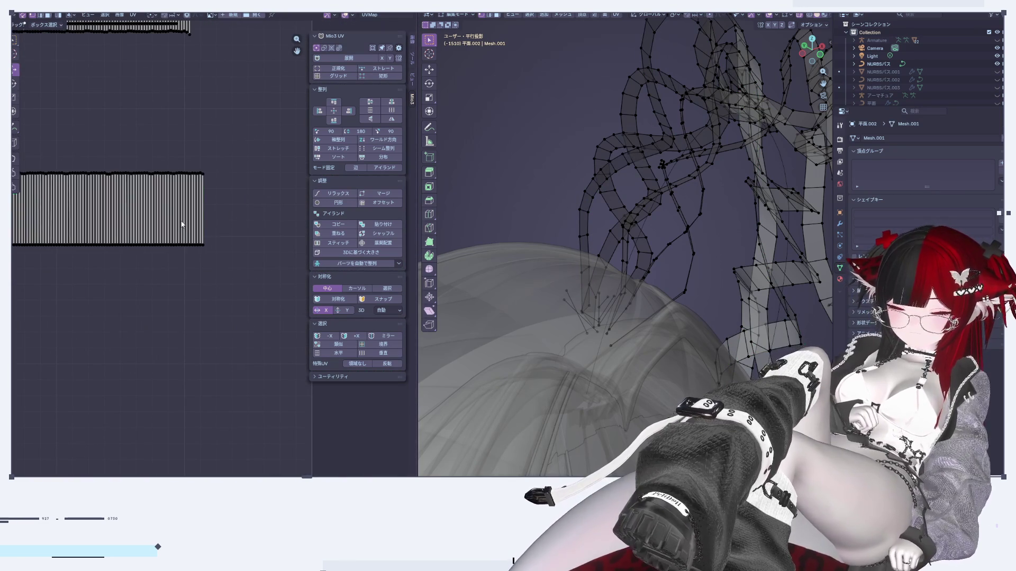
# Grid-straighten the whole strip island, then frame all three UV strips.
pyautogui.press('a')
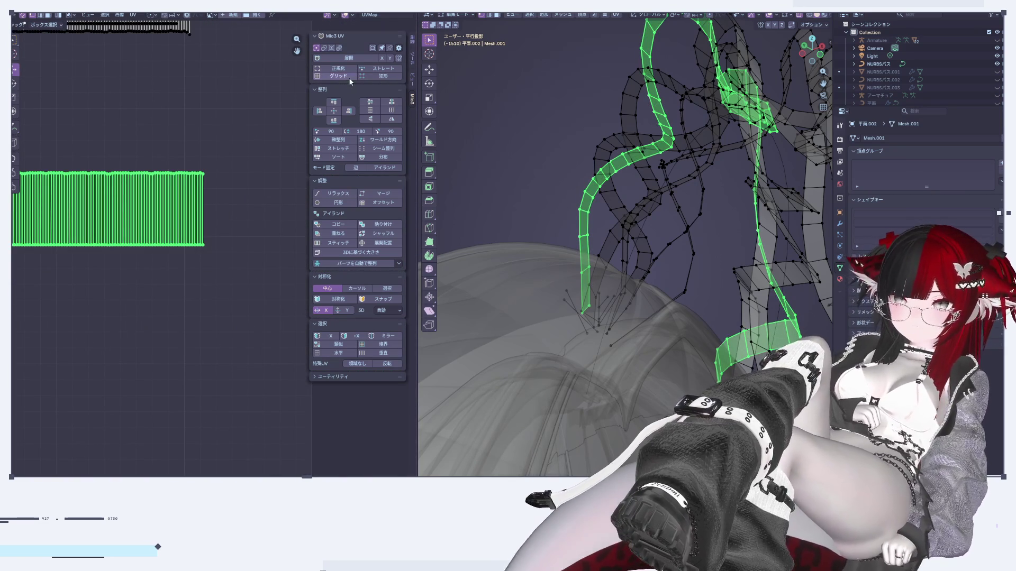
pyautogui.click(349, 78)
pyautogui.click(204, 244)
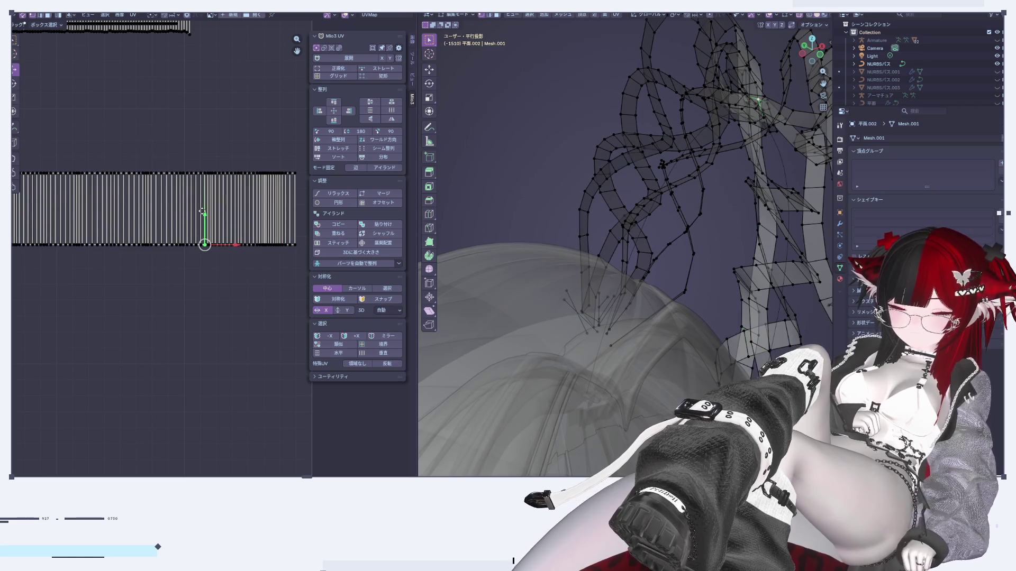
pyautogui.press('l')
pyautogui.hotkey('alt', 'a')
pyautogui.press('Home')
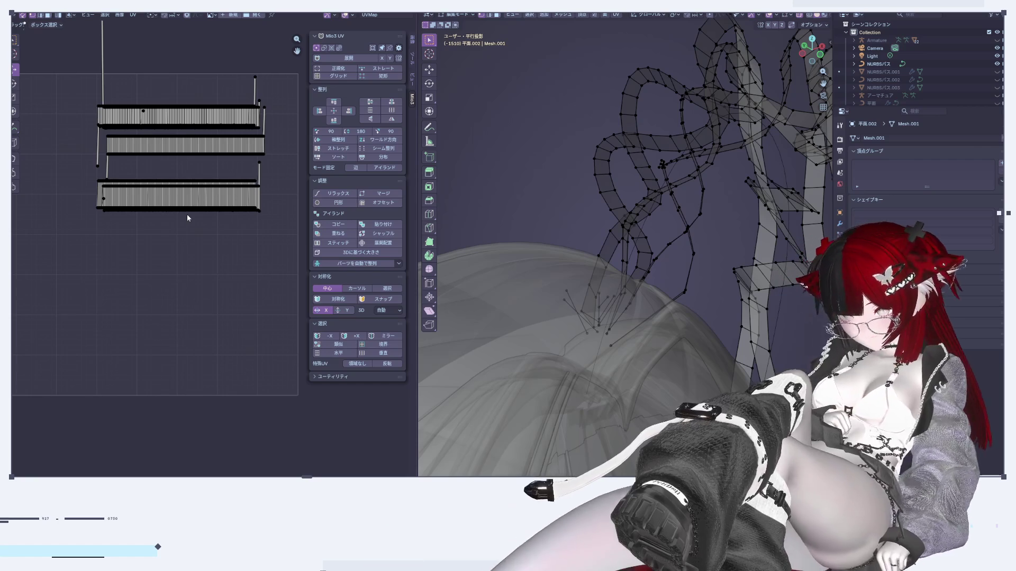
# Move the selected UV strip island to a new position.
pyautogui.scroll(5, 182, 211)
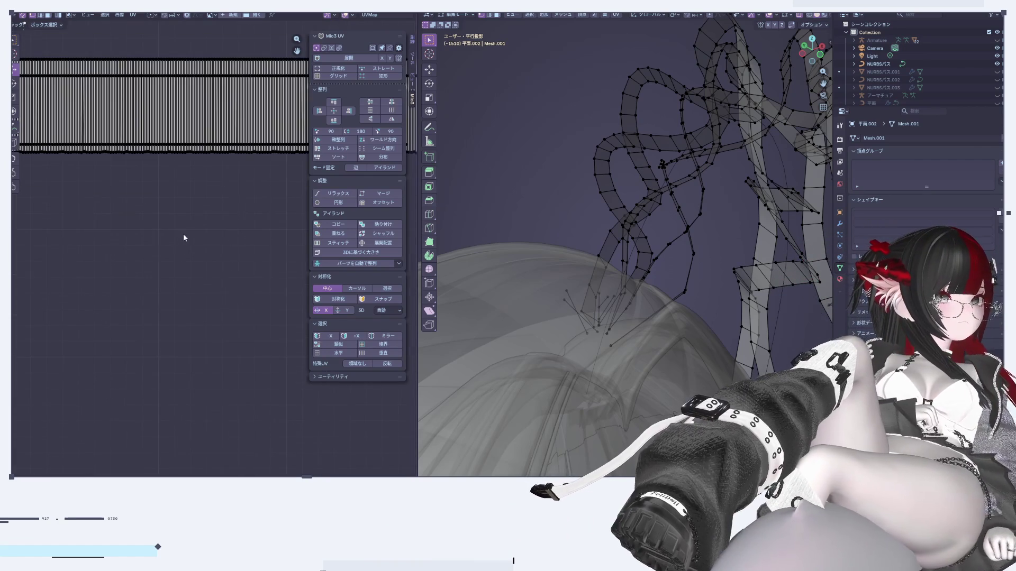
pyautogui.press('g')
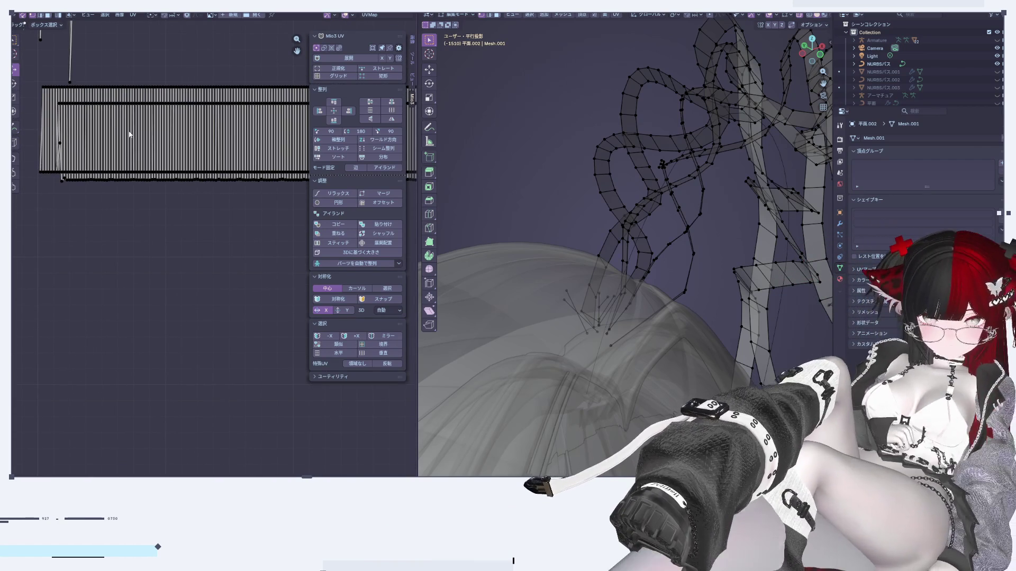
pyautogui.click(229, 115)
pyautogui.press('g')
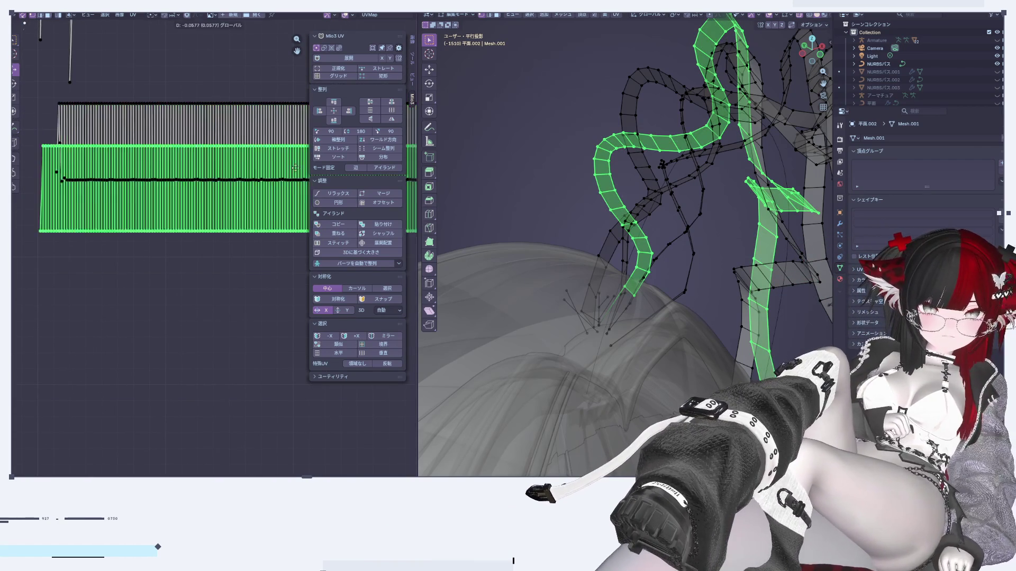
pyautogui.click(177, 180)
pyautogui.scroll(3, 154, 201)
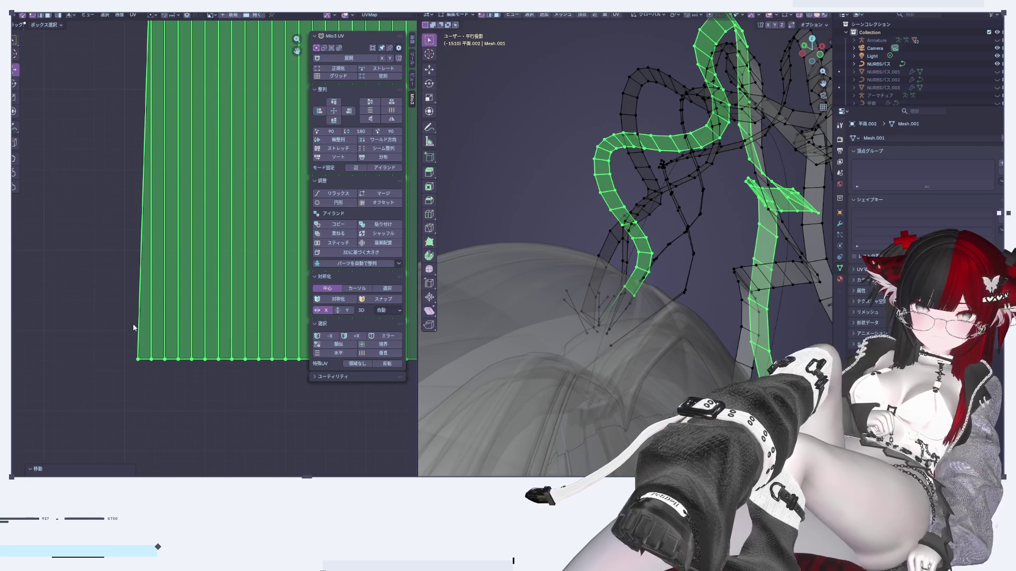
# Bring the striped UV block into view and clear the selection.
pyautogui.click(147, 391)
pyautogui.press('x')
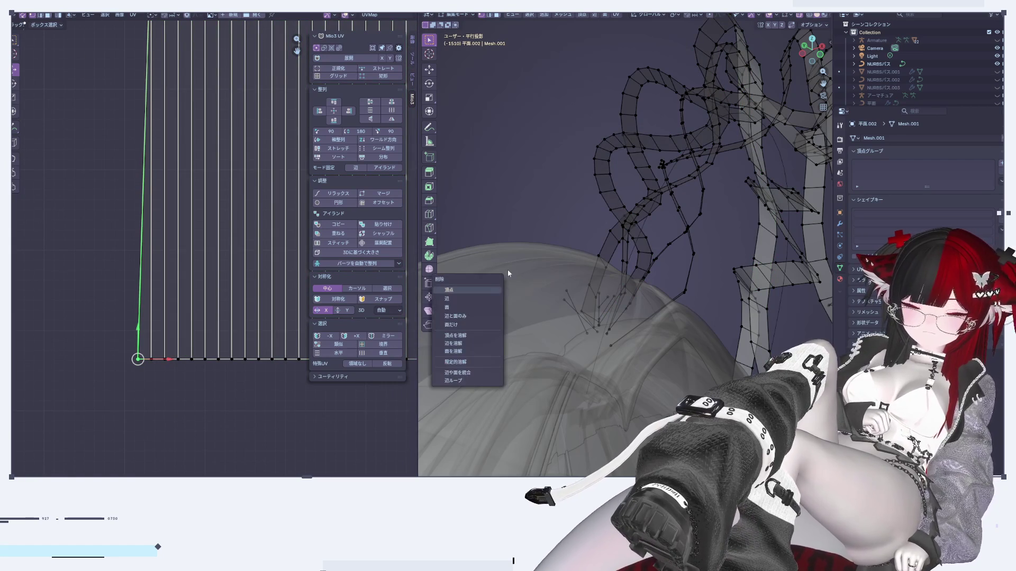
pyautogui.scroll(-5, 212, 238)
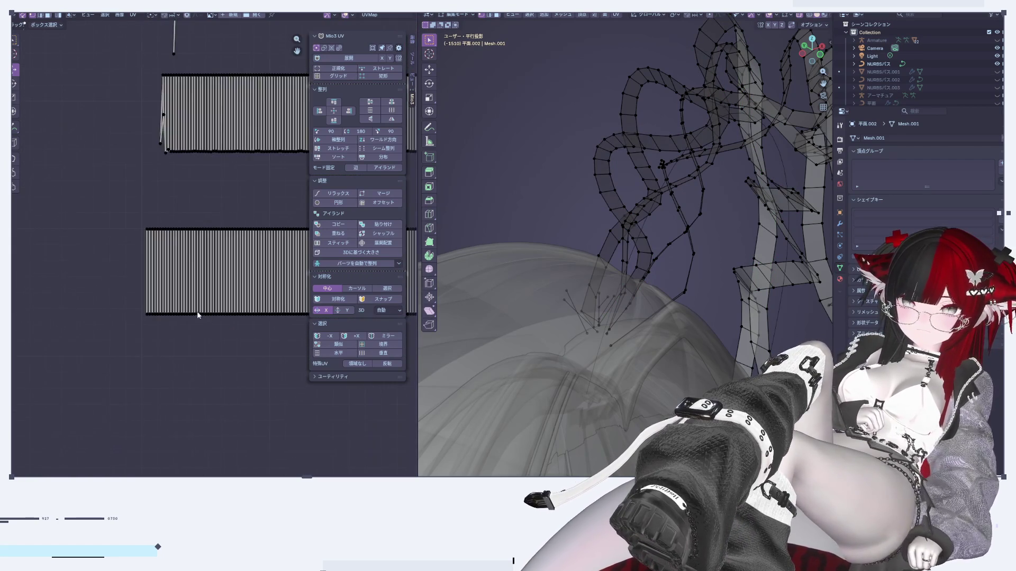
pyautogui.press('Home')
pyautogui.scroll(2, 158, 238)
pyautogui.moveTo(158, 254)
pyautogui.mouseDown(button='middle')
pyautogui.moveTo(102, 260)
pyautogui.moveTo(32, 227)
pyautogui.moveTo(192, 269)
pyautogui.mouseUp(button='middle')
pyautogui.press('a')
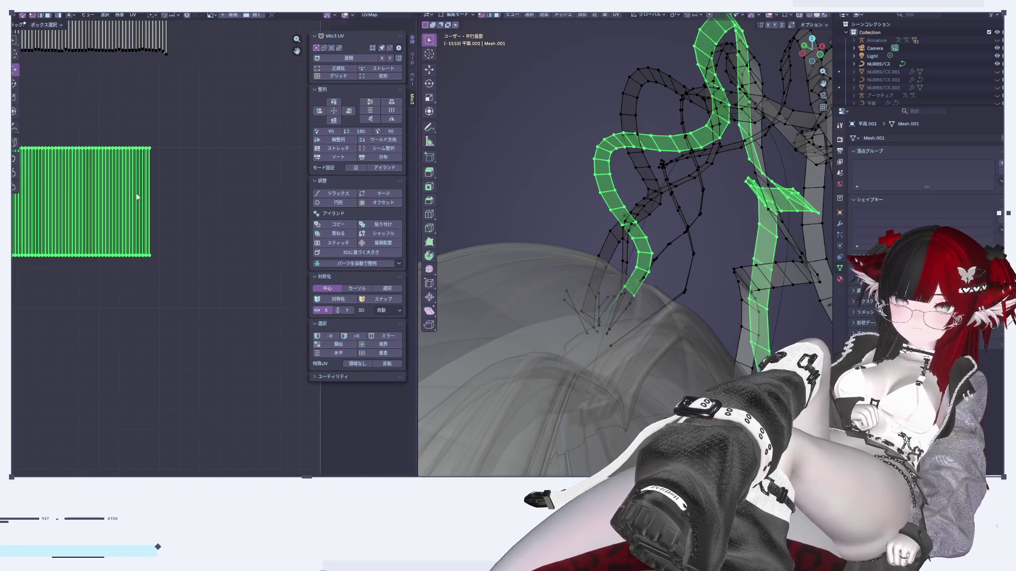
pyautogui.click(159, 168)
pyautogui.scroll(-3, 159, 169)
pyautogui.scroll(4, 238, 243)
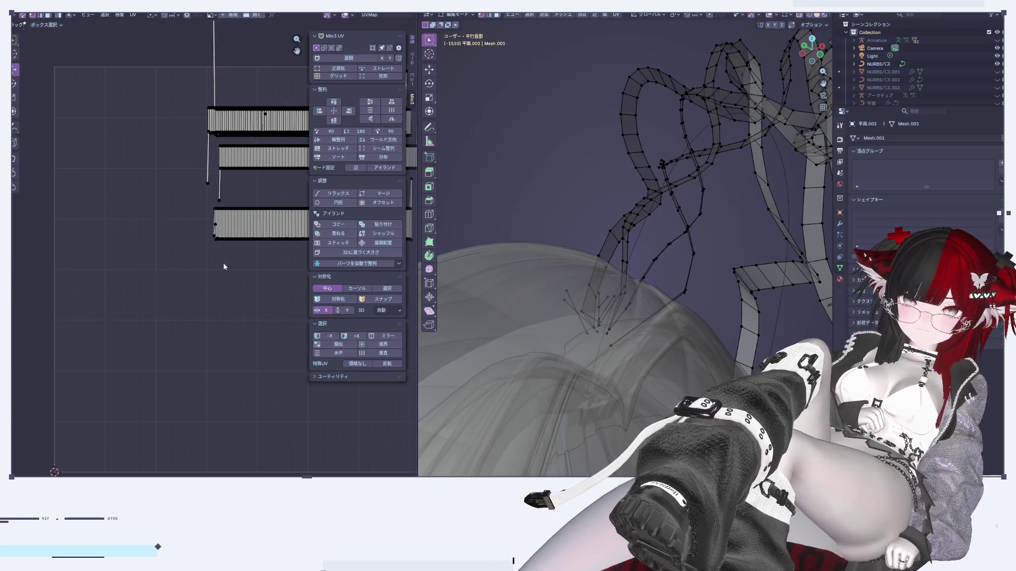
pyautogui.scroll(5, 212, 212)
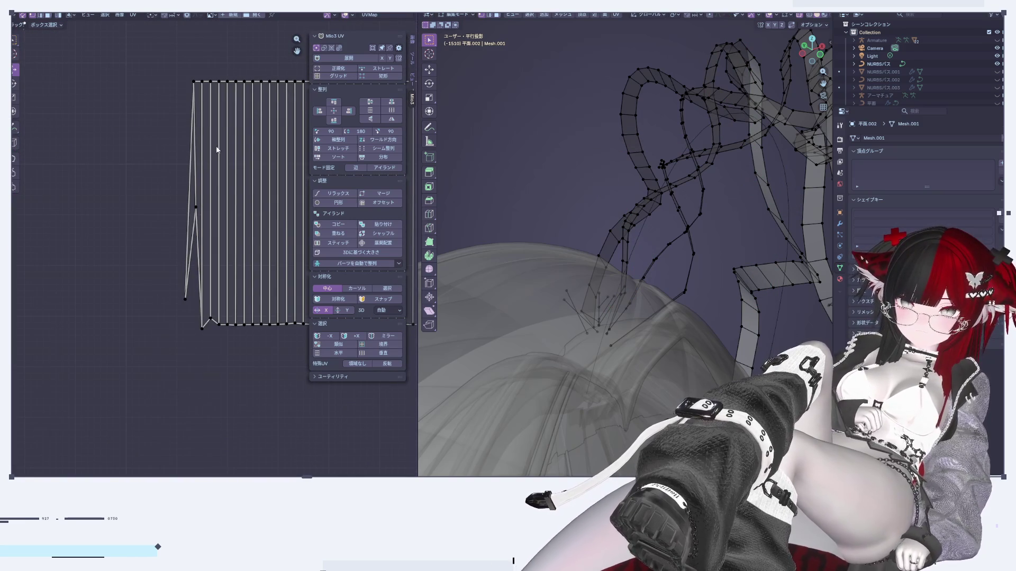
# Delete the stray vertex and stray left edge at the strip's lower-left end.
pyautogui.click(186, 298)
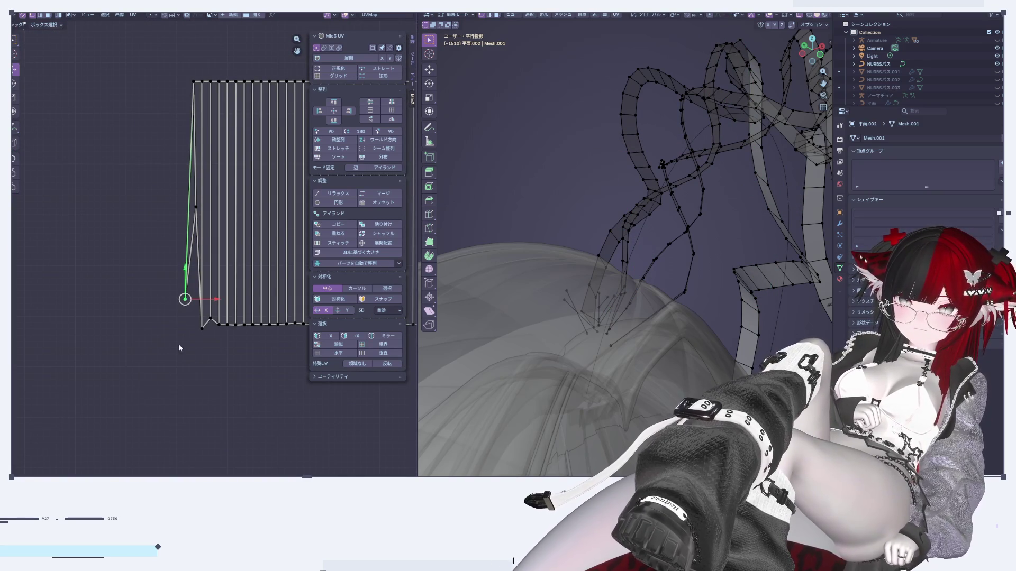
pyautogui.press('x')
pyautogui.click(588, 237)
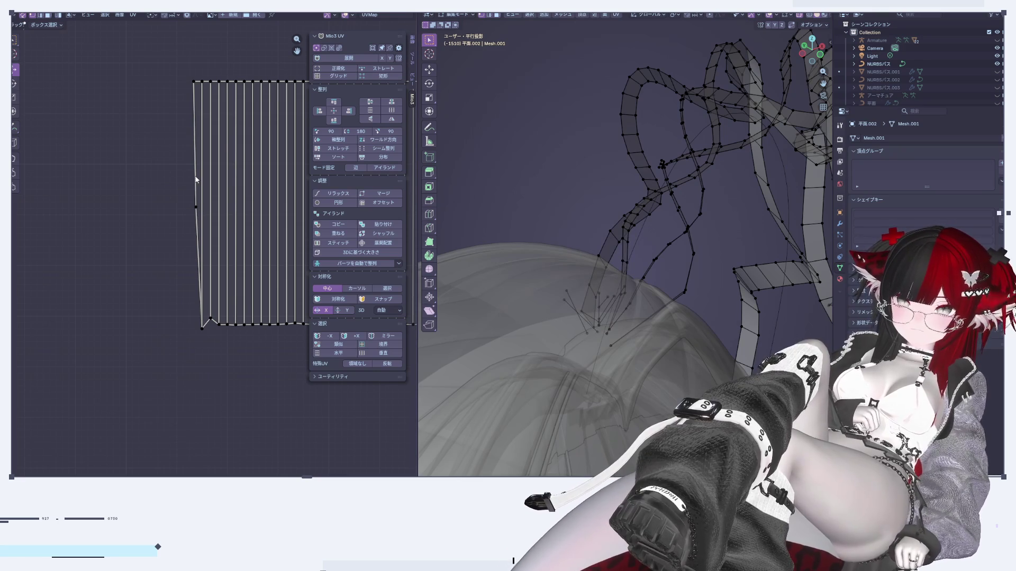
pyautogui.press('x')
pyautogui.click(545, 149)
# Delete the stray edge at the ribbon strip's tip.
pyautogui.press('a')
pyautogui.moveTo(616, 325); pyautogui.dragTo(603, 341, button='middle')
pyautogui.press('l')
pyautogui.click(608, 219)
pyautogui.press('x')
pyautogui.click(611, 236)
# Delete the stray edges dangling at the tips of three hair strips.
pyautogui.moveTo(612, 236); pyautogui.dragTo(679, 255, button='middle')
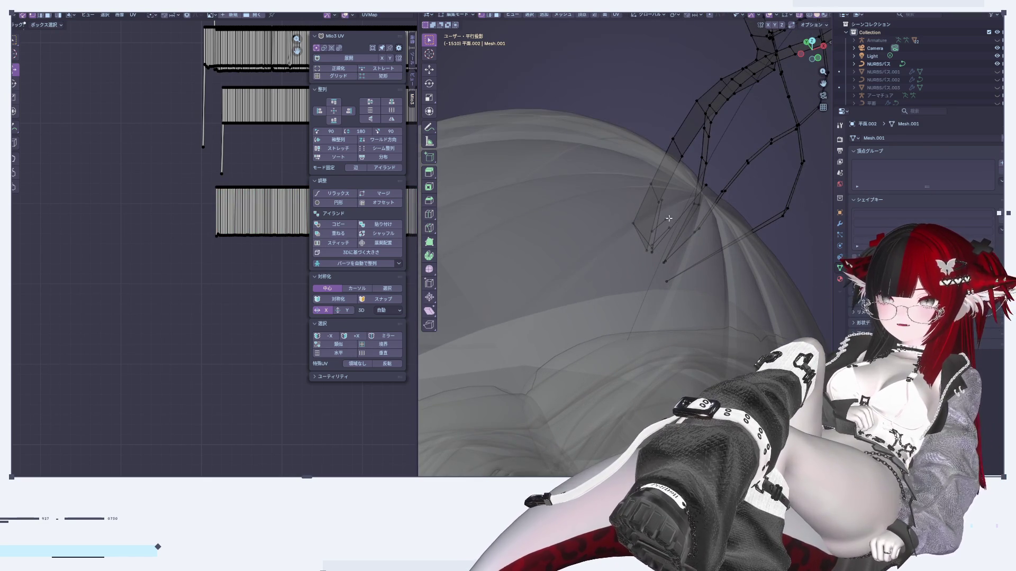
pyautogui.press('x')
pyautogui.click(661, 204)
pyautogui.moveTo(661, 206); pyautogui.dragTo(646, 243, button='middle')
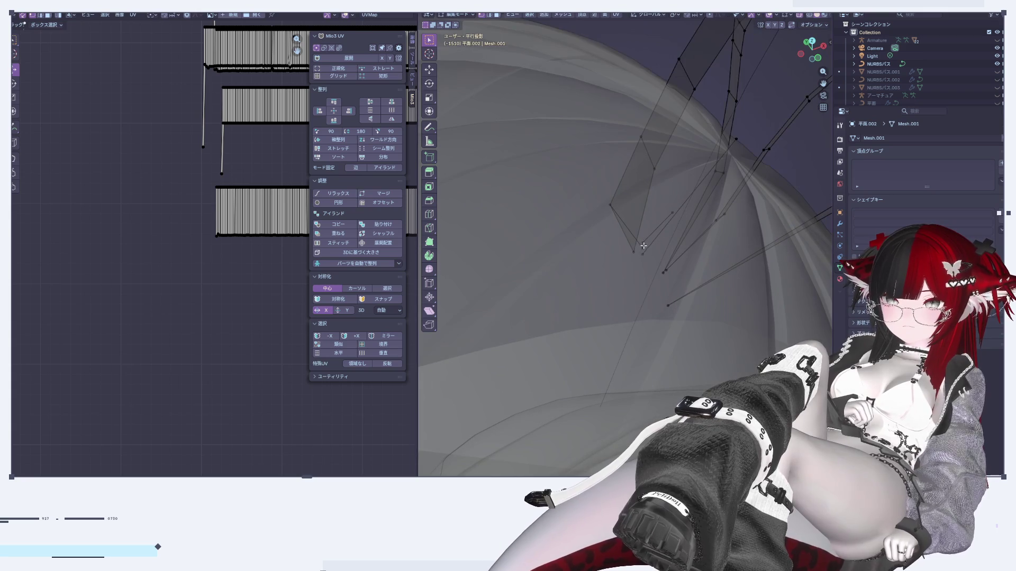
pyautogui.press('x')
pyautogui.click(663, 217)
pyautogui.scroll(-3, 673, 220)
pyautogui.press('x')
pyautogui.click(667, 222)
# Select and delete the stray edge left at another strip's tip.
pyautogui.moveTo(668, 222)
pyautogui.mouseDown(button='middle')
pyautogui.moveTo(535, 355)
pyautogui.moveTo(519, 283)
pyautogui.mouseUp(button='middle')
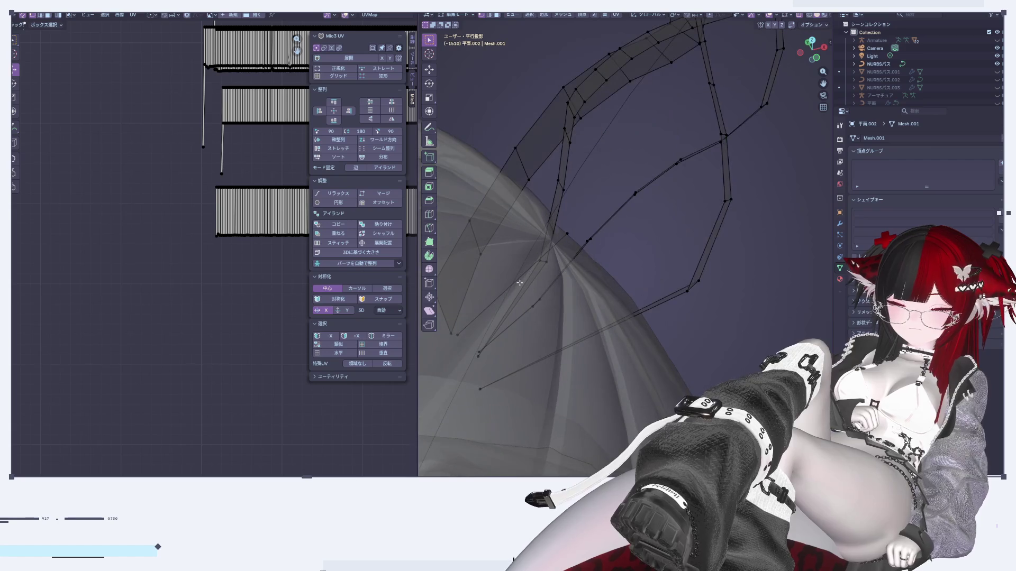
pyautogui.click(501, 294)
pyautogui.press('x')
pyautogui.click(637, 292)
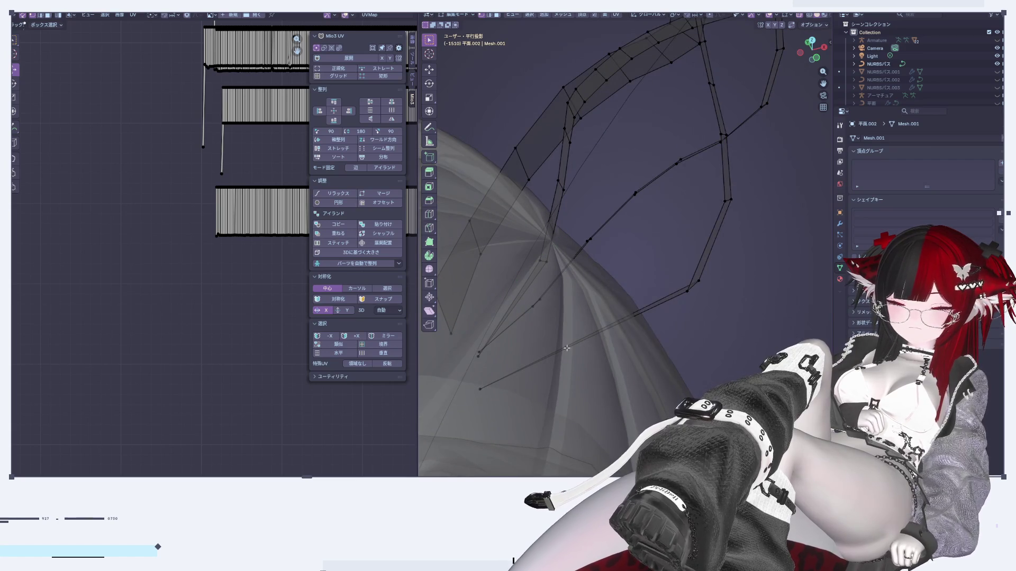
pyautogui.moveTo(638, 293); pyautogui.dragTo(608, 283, button='middle')
pyautogui.scroll(4, 233, 227)
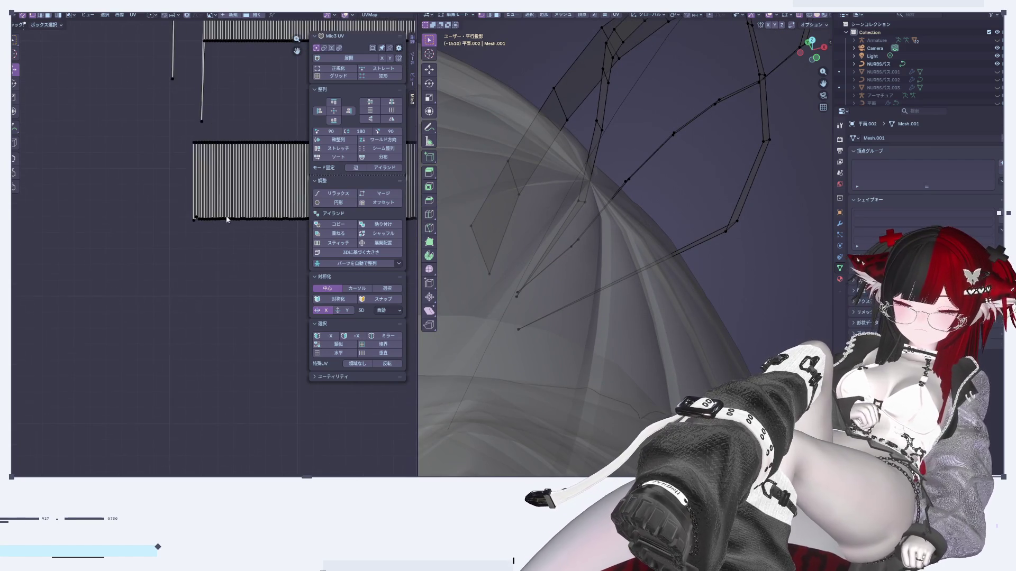
pyautogui.scroll(-5, 212, 225)
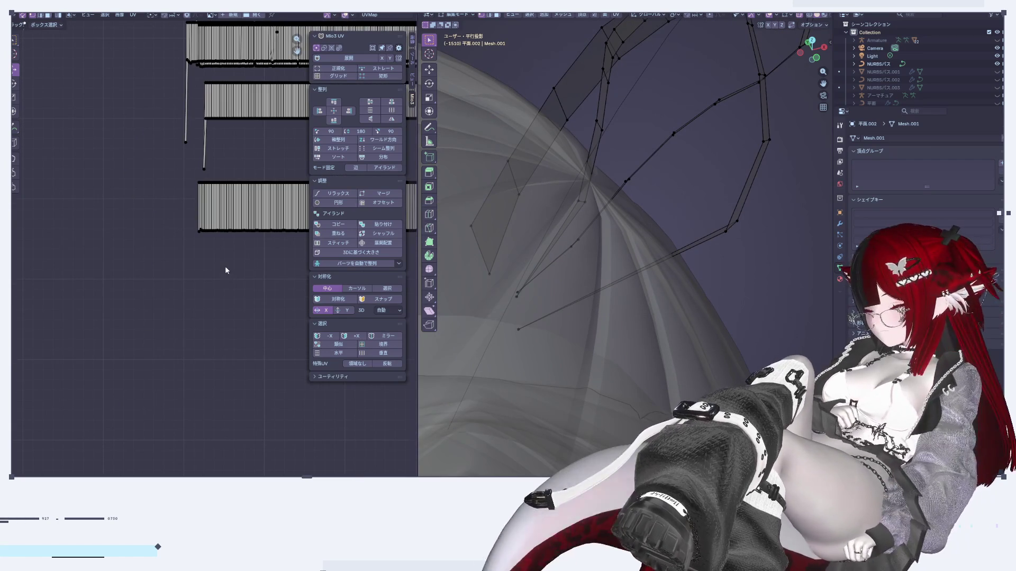
# Select the next strip's UV island and straighten it into a regular grid.
pyautogui.moveTo(222, 267); pyautogui.dragTo(82, 277, button='middle')
pyautogui.scroll(-3, 146, 257)
pyautogui.scroll(8, 146, 256)
pyautogui.press('g')
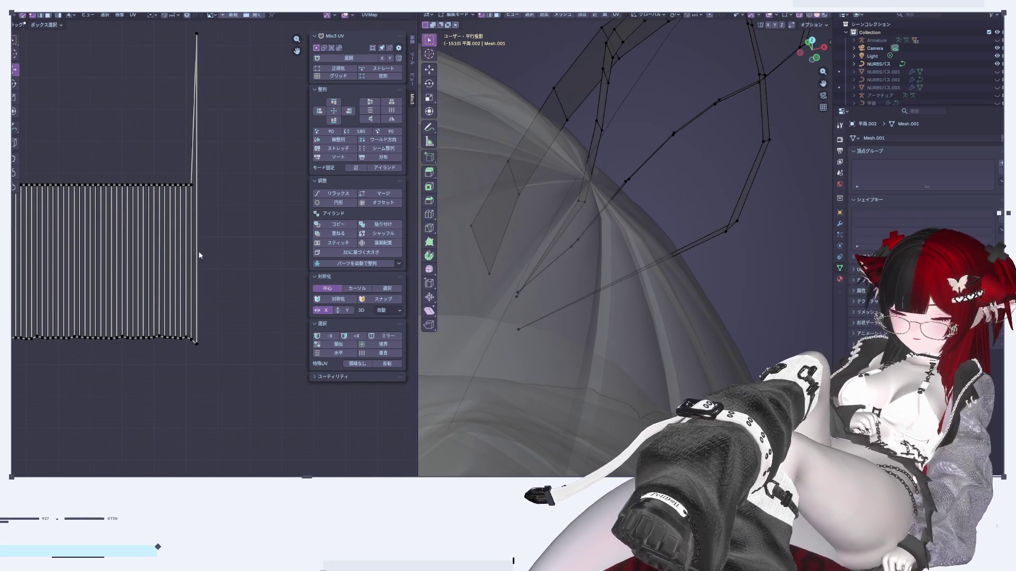
pyautogui.click(175, 261)
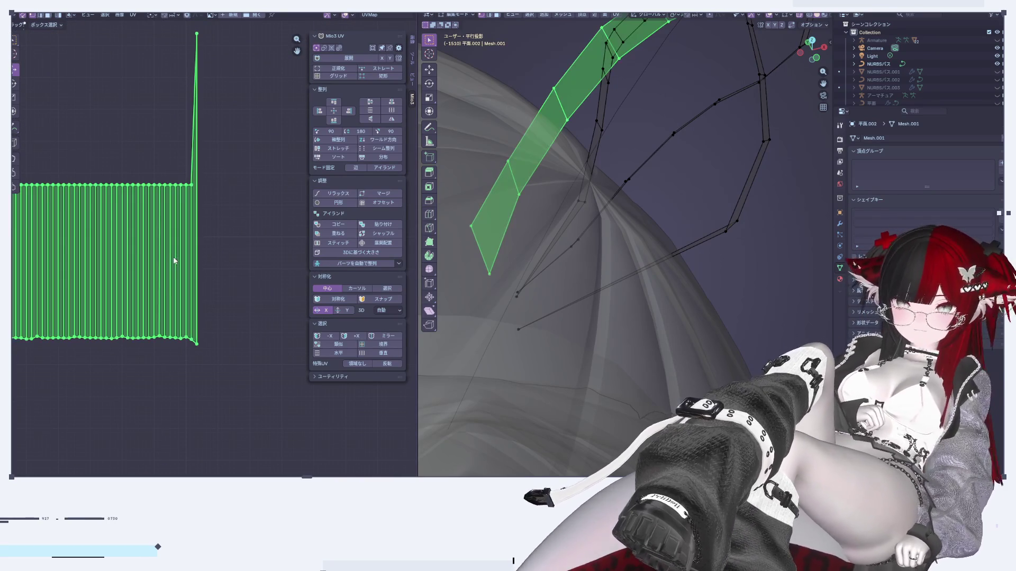
pyautogui.click(345, 80)
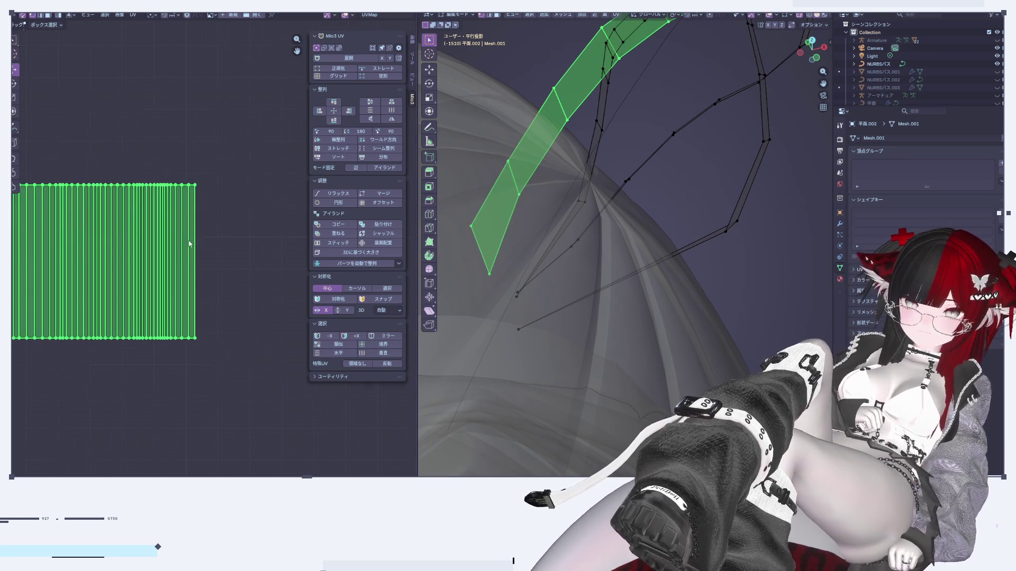
# Deselect the island and delete the stray edge at the strip's end.
pyautogui.scroll(-3, 189, 242)
pyautogui.scroll(4, 176, 237)
pyautogui.scroll(-1, 108, 284)
pyautogui.scroll(-2, 106, 268)
pyautogui.click(116, 250)
pyautogui.scroll(3, 52, 213)
pyautogui.scroll(6, 52, 213)
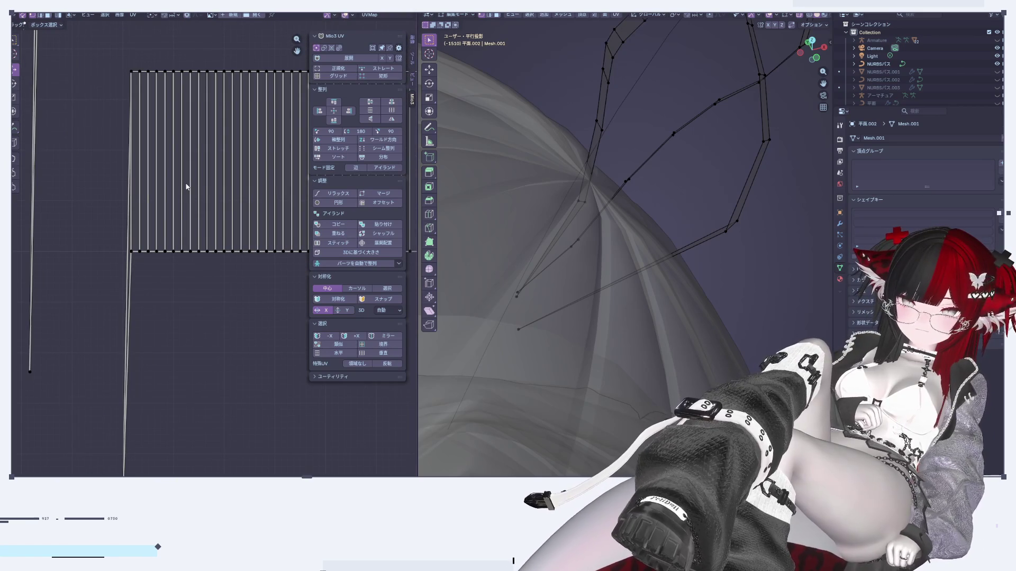
pyautogui.scroll(-2, 217, 392)
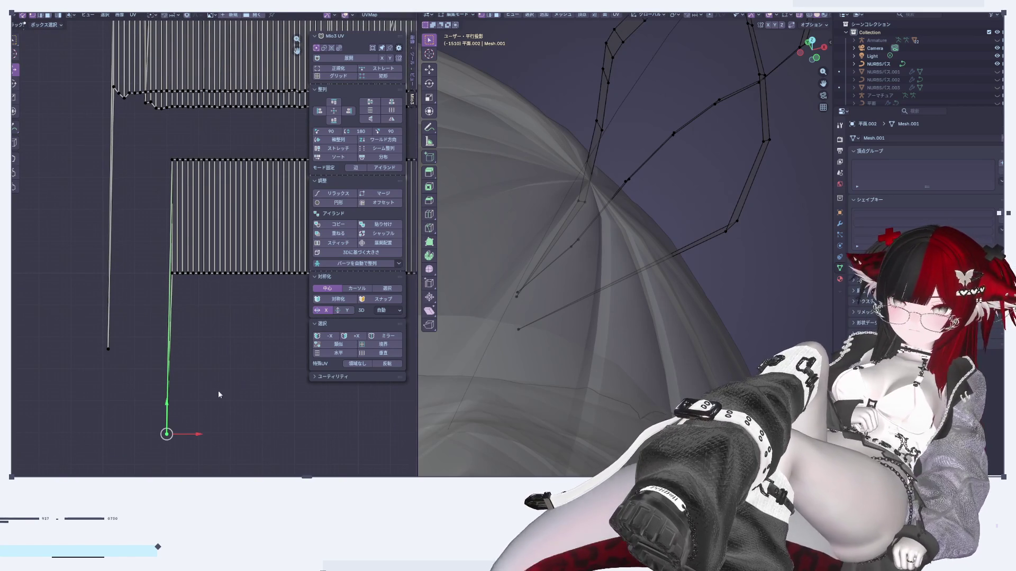
pyautogui.rightClick(556, 376)
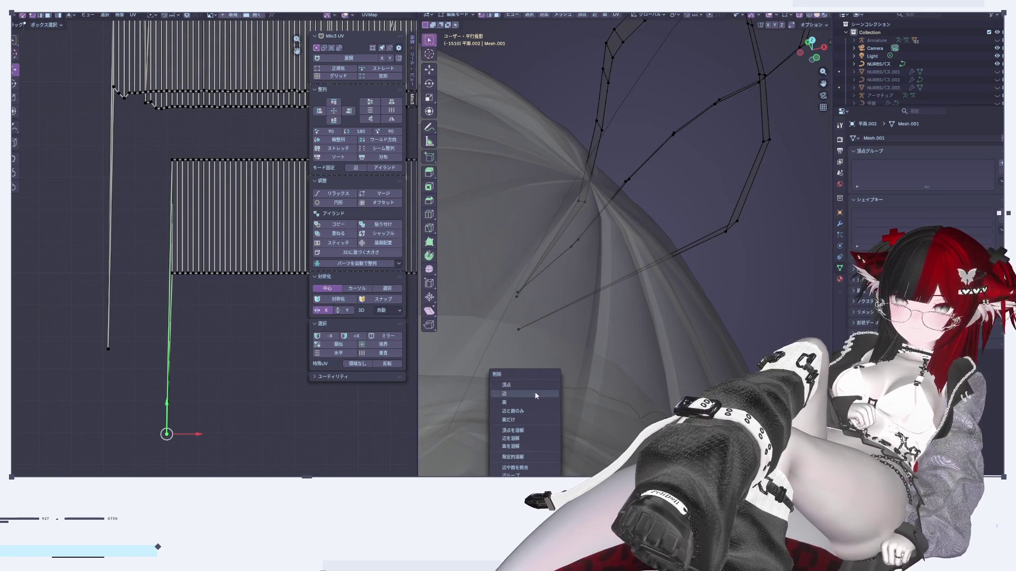
pyautogui.click(229, 339)
pyautogui.scroll(-2, 243, 293)
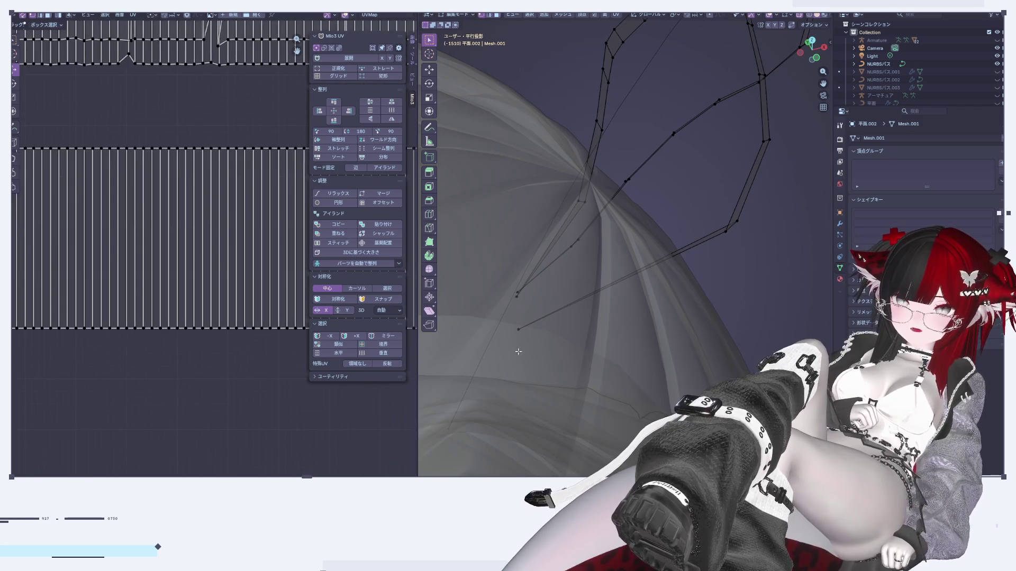
pyautogui.scroll(2, 46, 329)
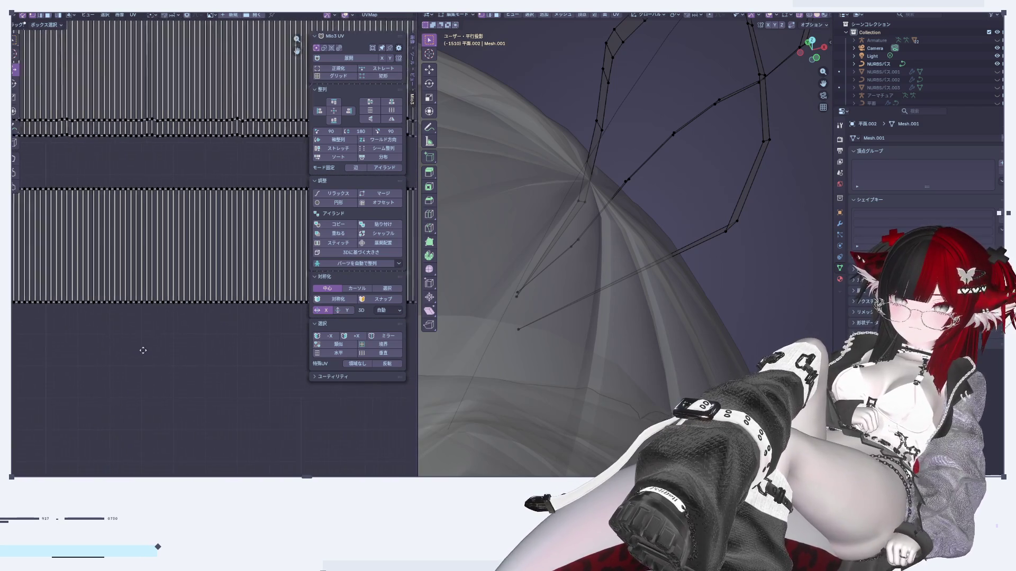
# Box-select the stray vertex at the UV band's end and apply a context-menu operation to it.
pyautogui.moveTo(188, 400); pyautogui.dragTo(147, 400, button='middle')
pyautogui.scroll(3, 231, 202)
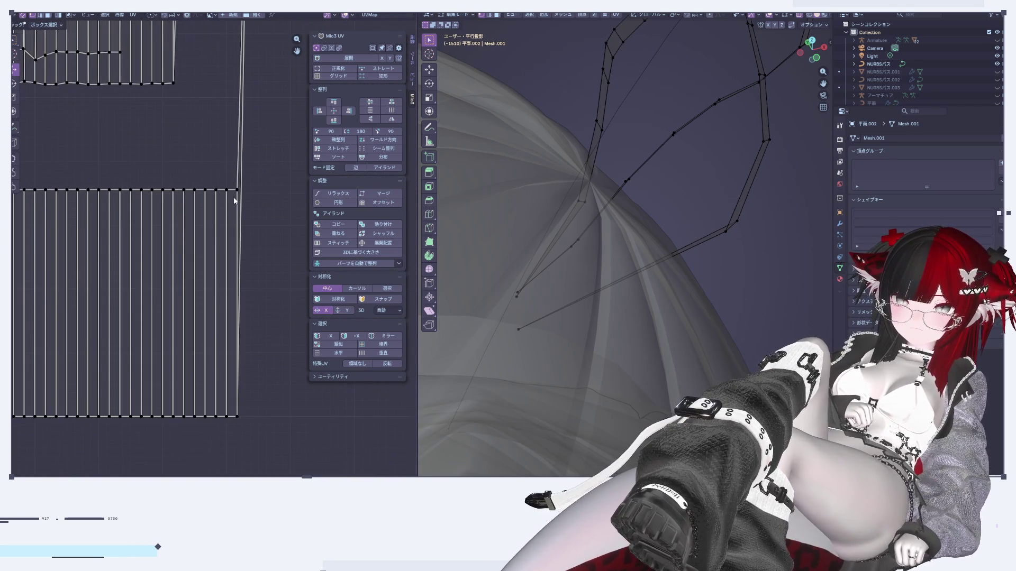
pyautogui.scroll(-3, 220, 317)
pyautogui.moveTo(237, 123); pyautogui.dragTo(253, 144)
pyautogui.rightClick(580, 275)
pyautogui.click(621, 287)
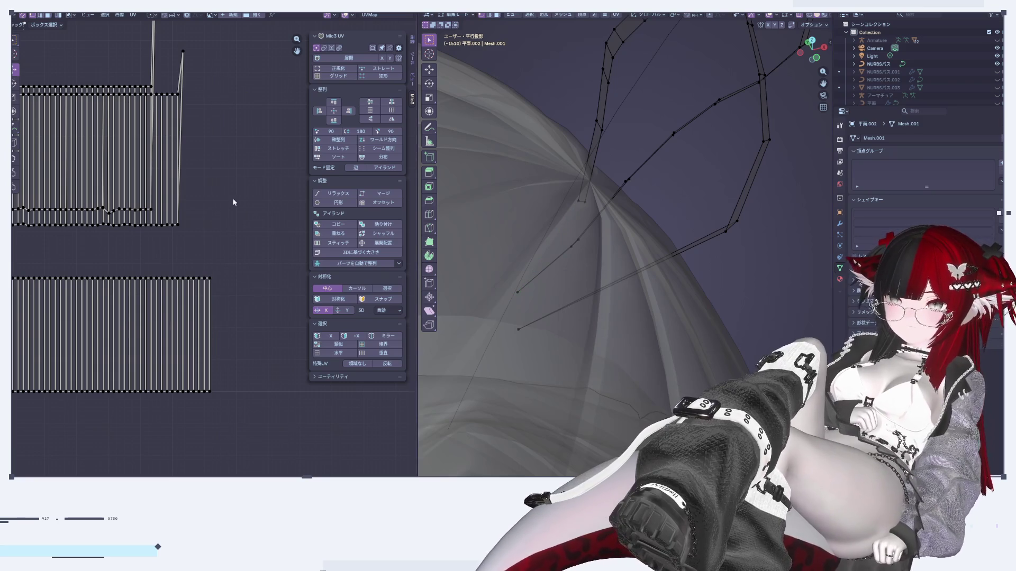
pyautogui.scroll(2, 228, 264)
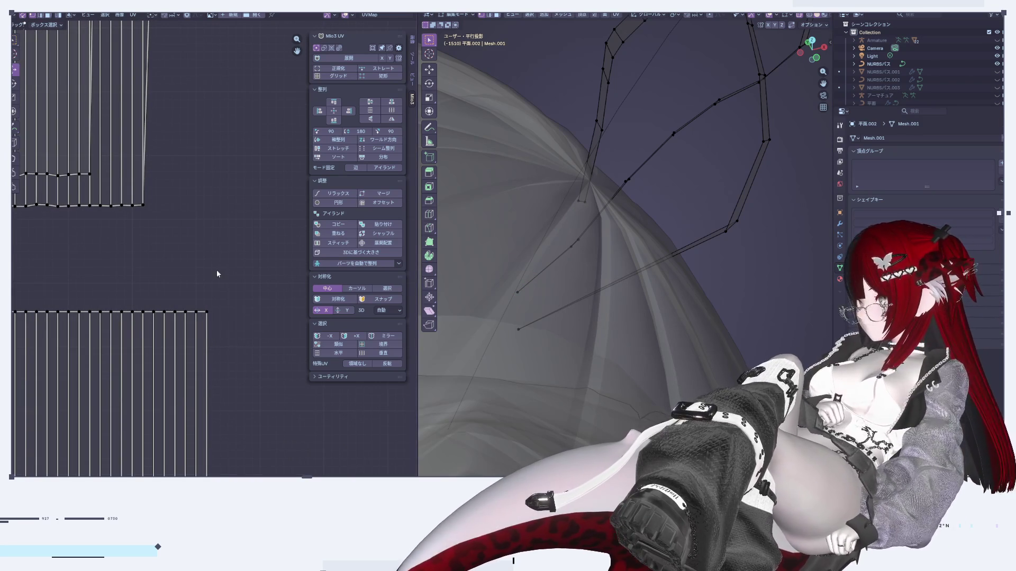
pyautogui.scroll(-5, 204, 270)
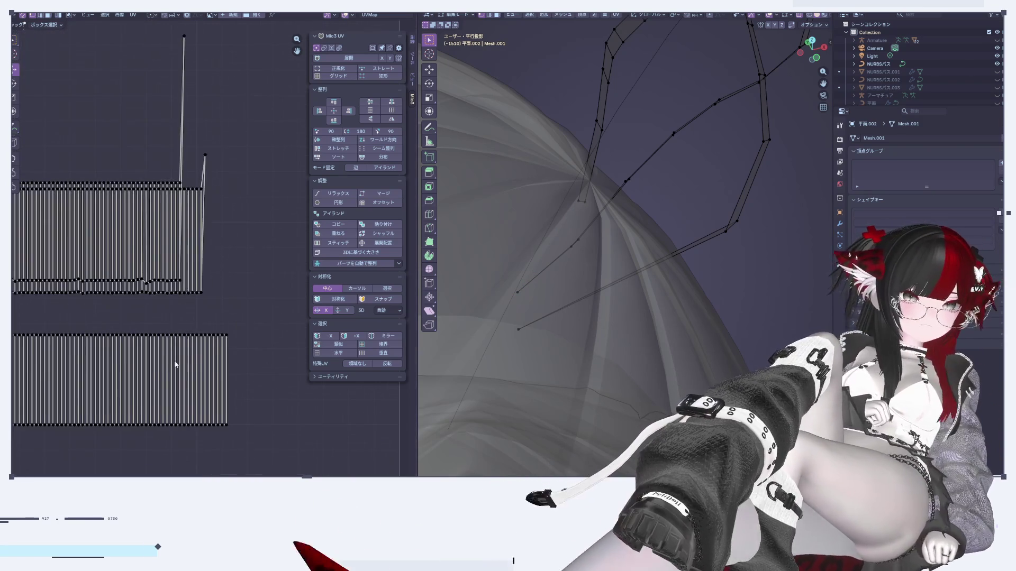
pyautogui.scroll(5, 79, 348)
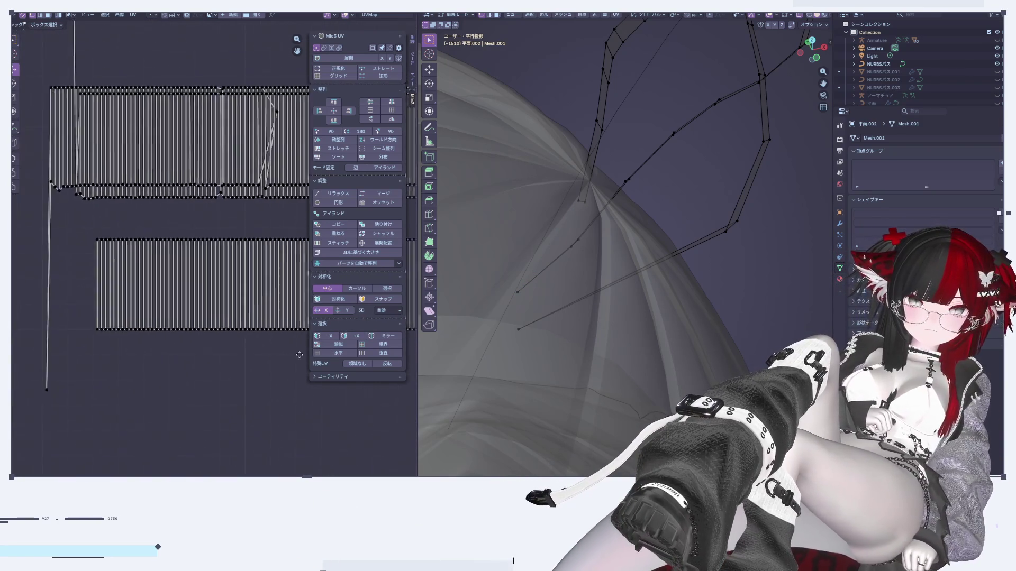
# Select all the strip's UVs and undo the straightened layout to restore the island.
pyautogui.press('a')
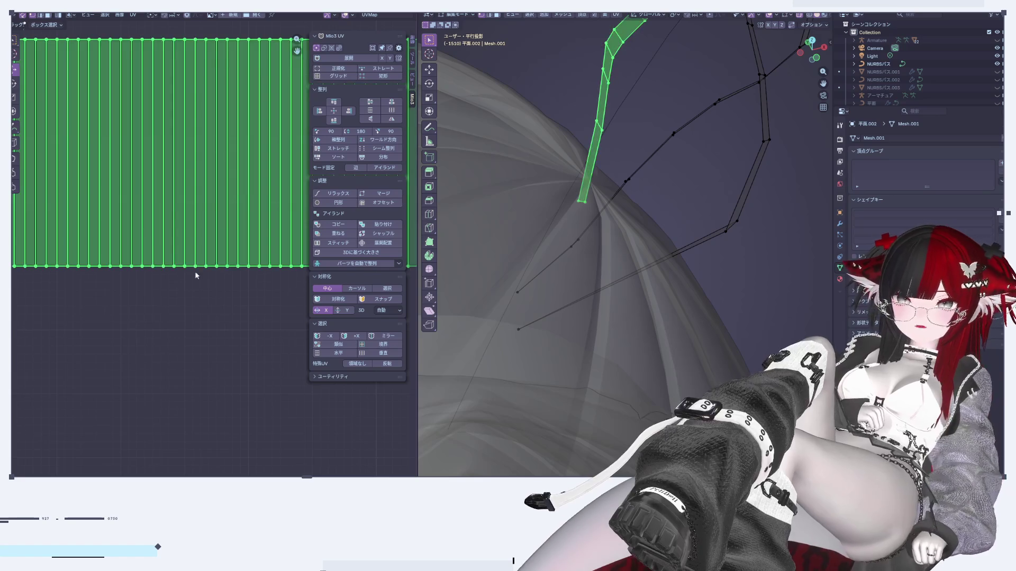
pyautogui.hotkey('ctrl', 'z')
pyautogui.moveTo(101, 95)
pyautogui.mouseDown(button='middle')
pyautogui.moveTo(158, 207)
pyautogui.moveTo(253, 199)
pyautogui.moveTo(199, 342)
pyautogui.moveTo(223, 281)
pyautogui.mouseUp(button='middle')
pyautogui.scroll(2, 158, 207)
pyautogui.scroll(2, 159, 208)
pyautogui.scroll(-4, 94, 332)
pyautogui.scroll(3, 174, 227)
pyautogui.scroll(2, 224, 282)
pyautogui.scroll(-5, 192, 266)
# Select the stray line's vertices on the island and delete the vertex and its edge.
pyautogui.moveTo(134, 425); pyautogui.dragTo(139, 332, button='middle')
pyautogui.moveTo(139, 332); pyautogui.dragTo(213, 374)
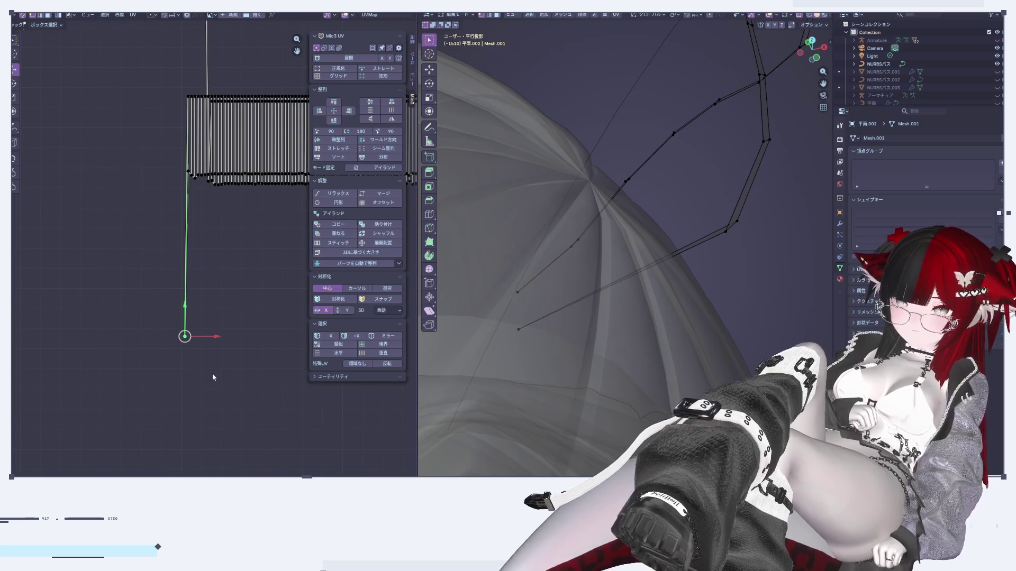
pyautogui.moveTo(182, 220); pyautogui.dragTo(107, 358, button='middle')
pyautogui.scroll(5, 107, 358)
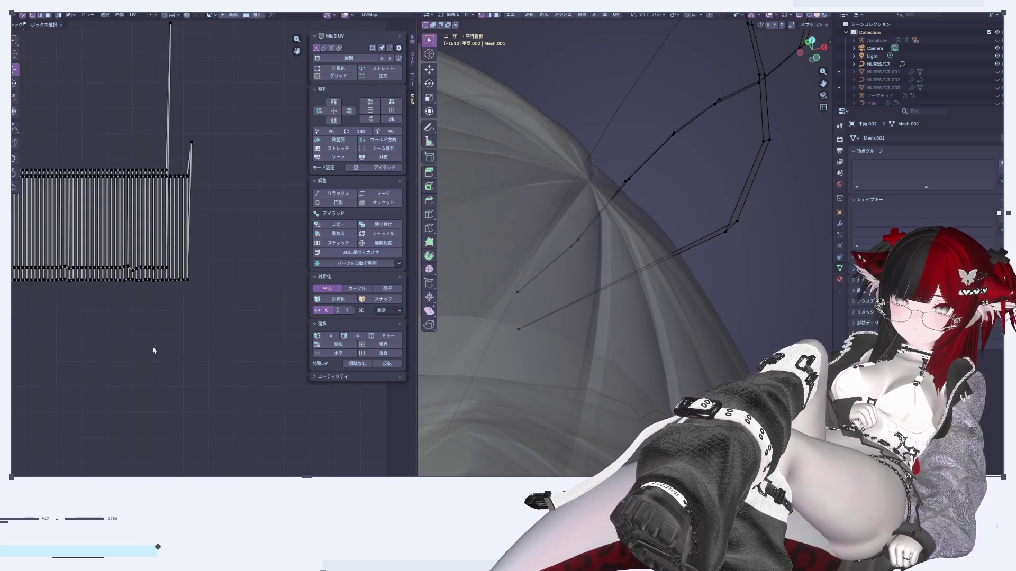
pyautogui.click(181, 118)
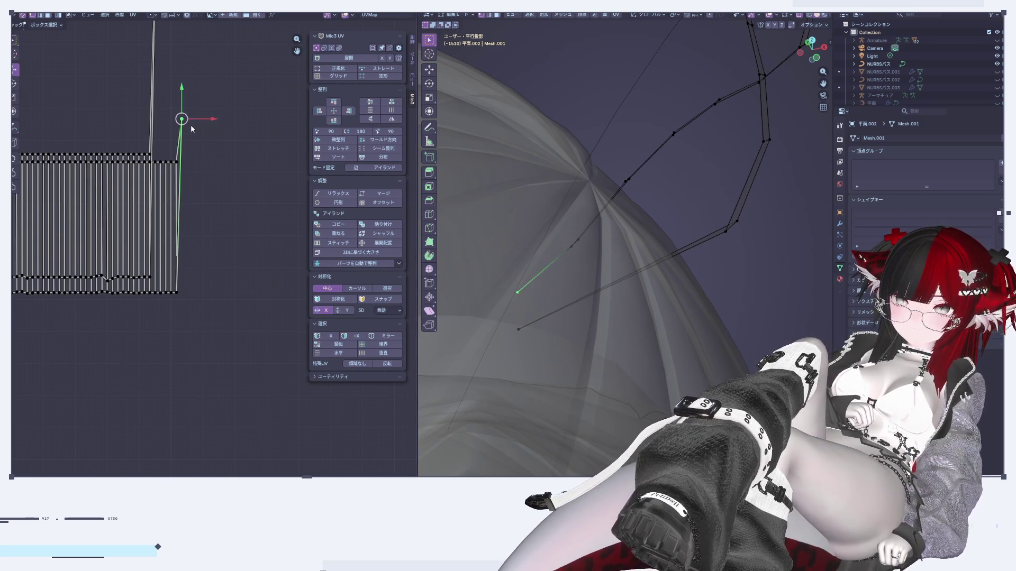
pyautogui.press('x')
pyautogui.click(658, 348)
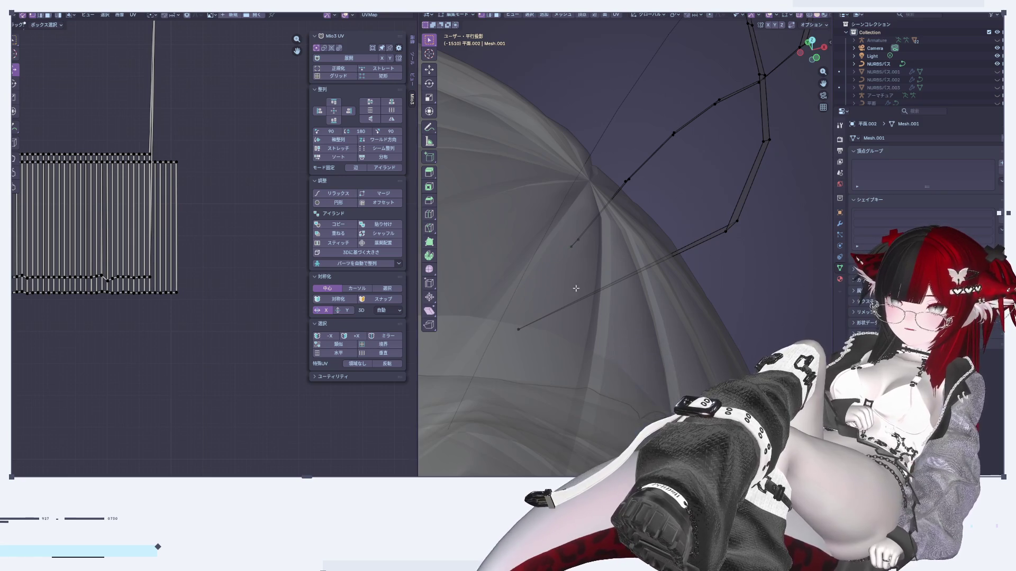
# Select the whole UV island and move it down off the grey island.
pyautogui.press('a')
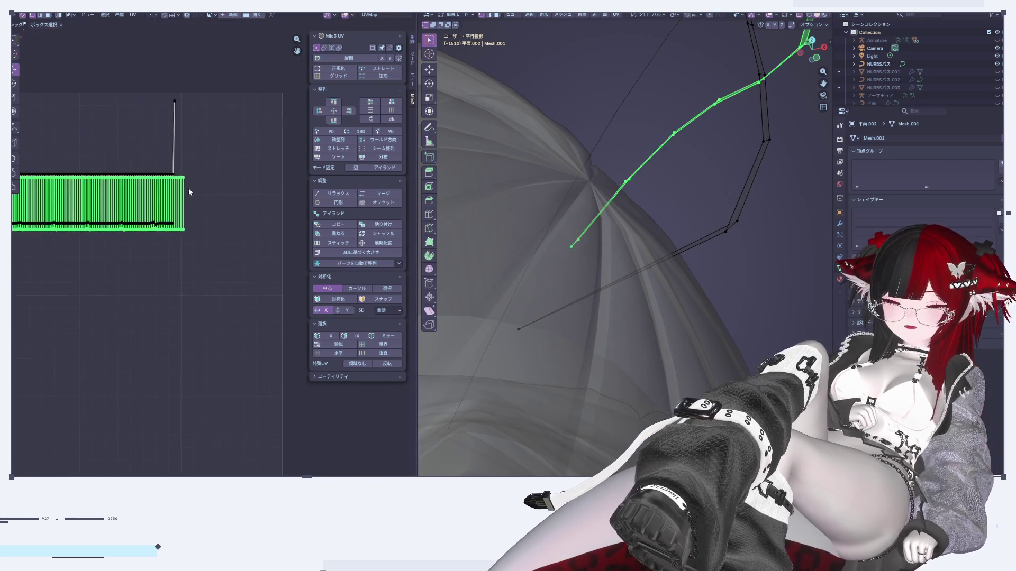
pyautogui.moveTo(99, 247); pyautogui.dragTo(235, 218, button='middle')
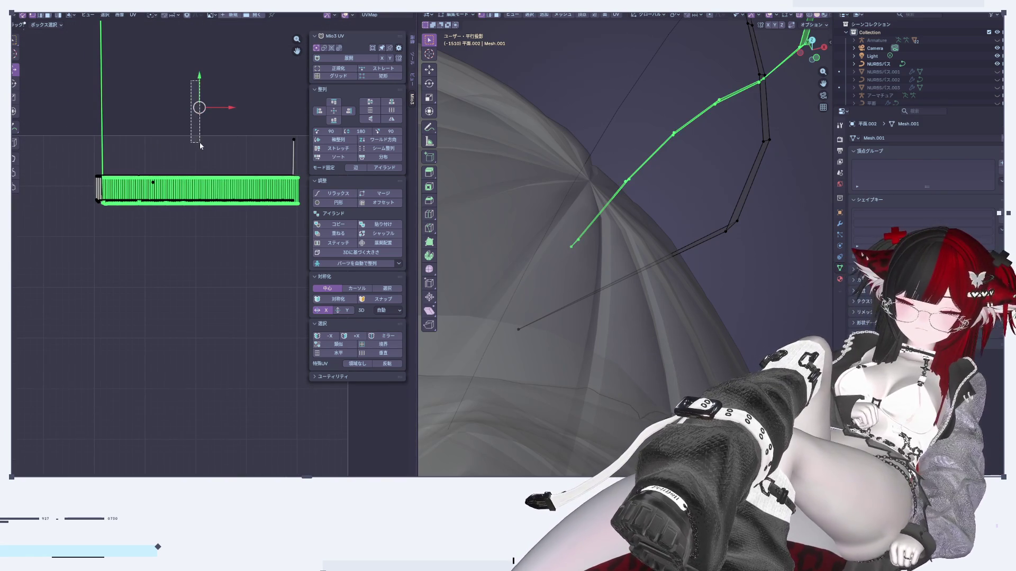
pyautogui.press('g')
pyautogui.click(189, 307)
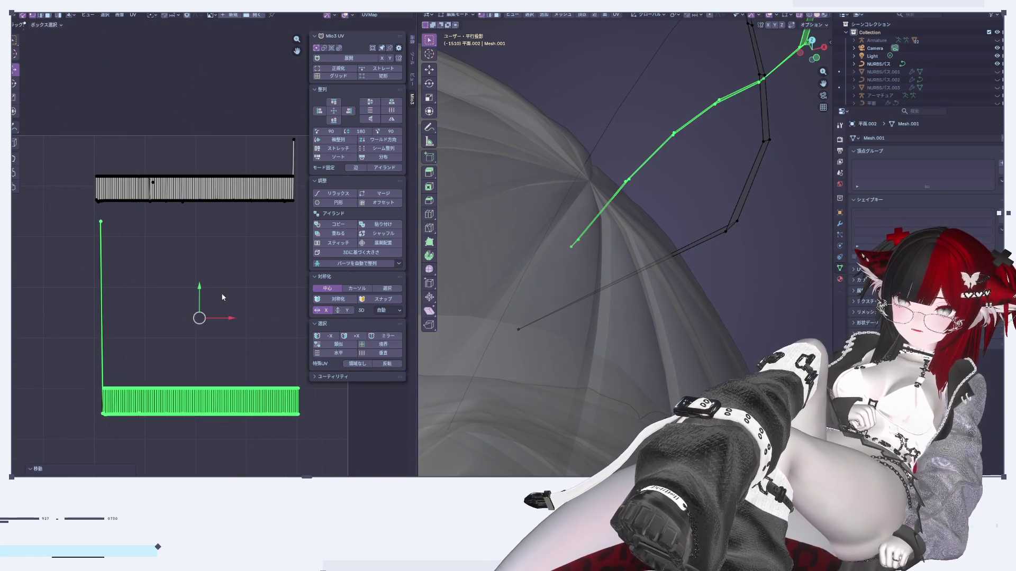
pyautogui.scroll(2, 113, 401)
pyautogui.scroll(5, 269, 352)
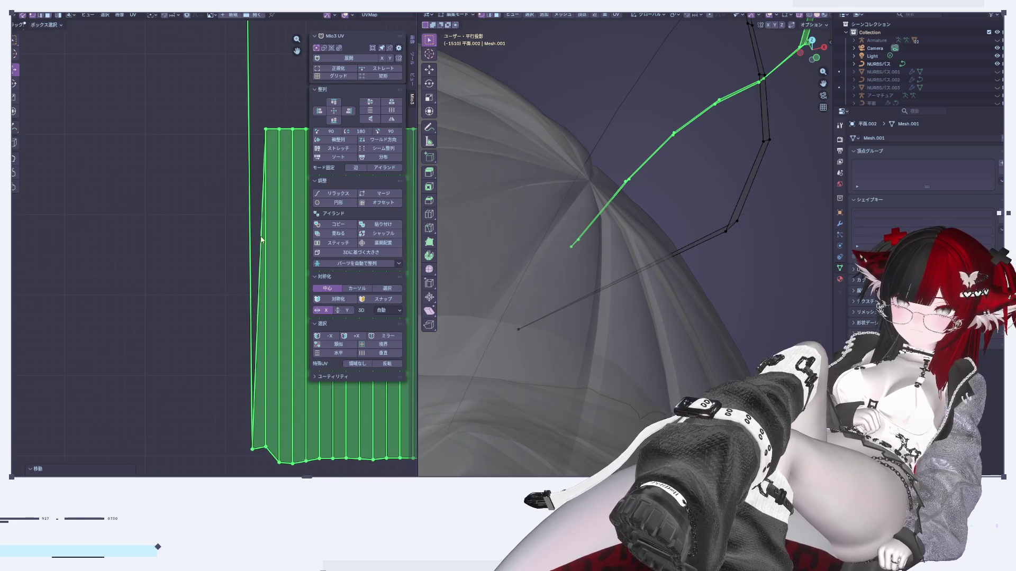
# Select the island's bottom-left vertex and apply a context-menu operation to it.
pyautogui.click(252, 449)
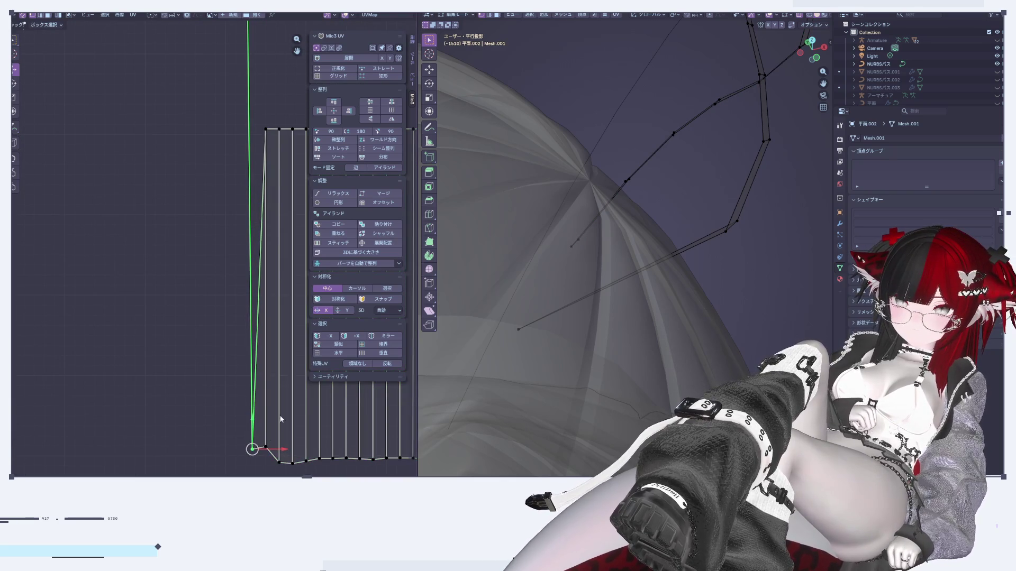
pyautogui.scroll(-5, 265, 373)
pyautogui.scroll(-3, 249, 180)
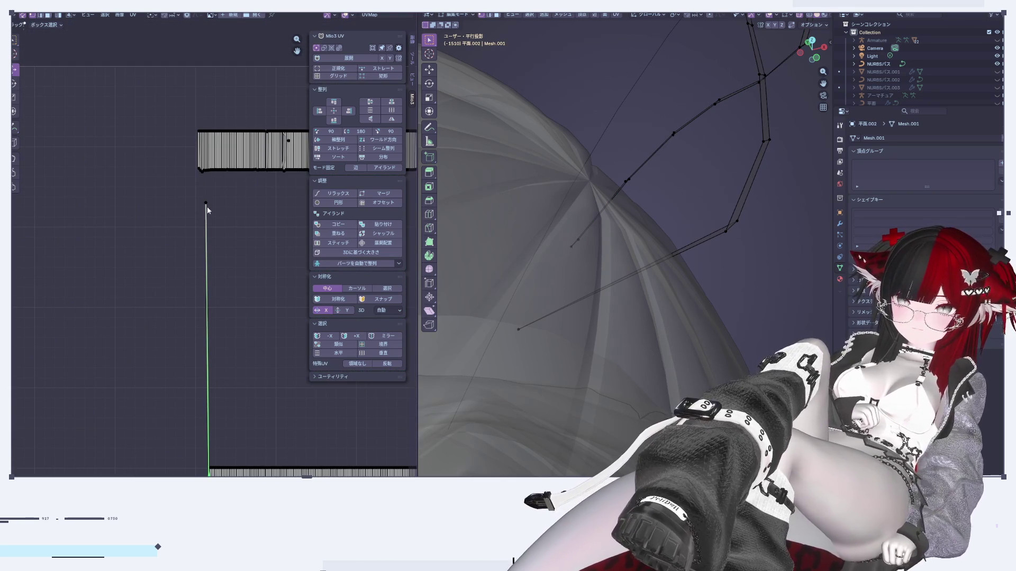
pyautogui.rightClick(605, 367)
pyautogui.click(605, 366)
# Select the lower striped island and straighten it into a thin horizontal strip.
pyautogui.moveTo(278, 411); pyautogui.dragTo(288, 334, button='middle')
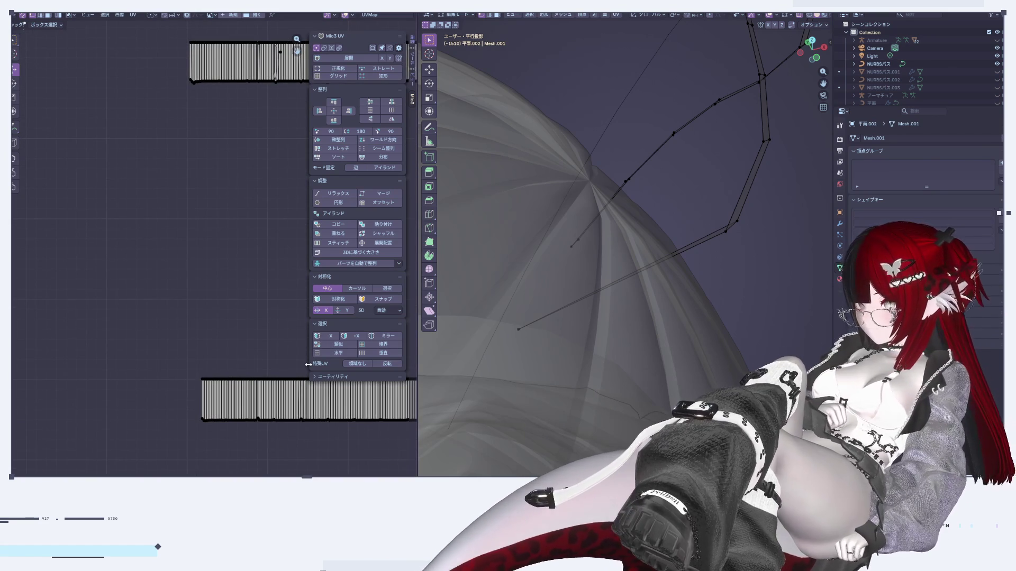
pyautogui.moveTo(250, 395); pyautogui.dragTo(199, 270, button='middle')
pyautogui.scroll(7, 199, 271)
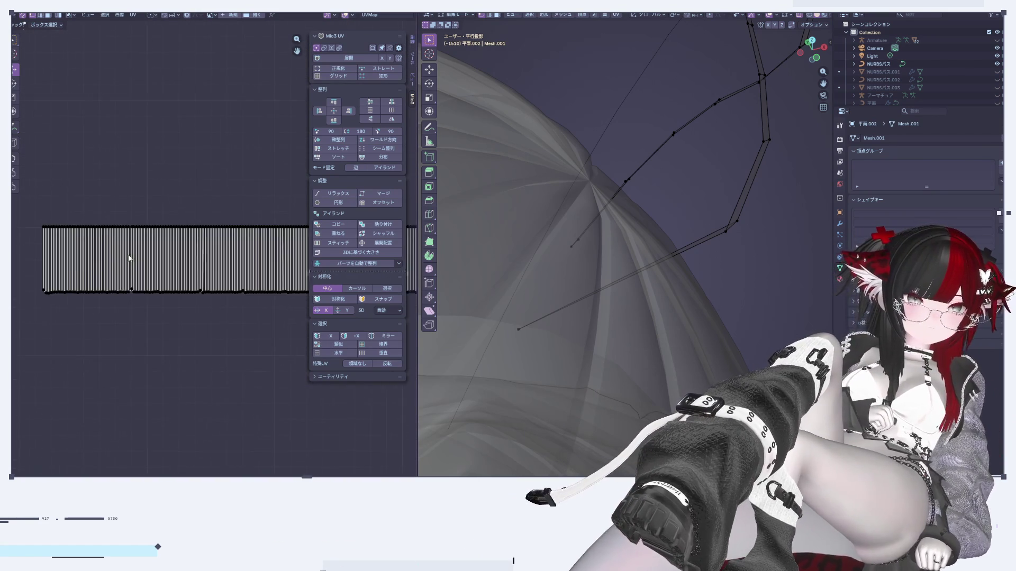
pyautogui.press('l')
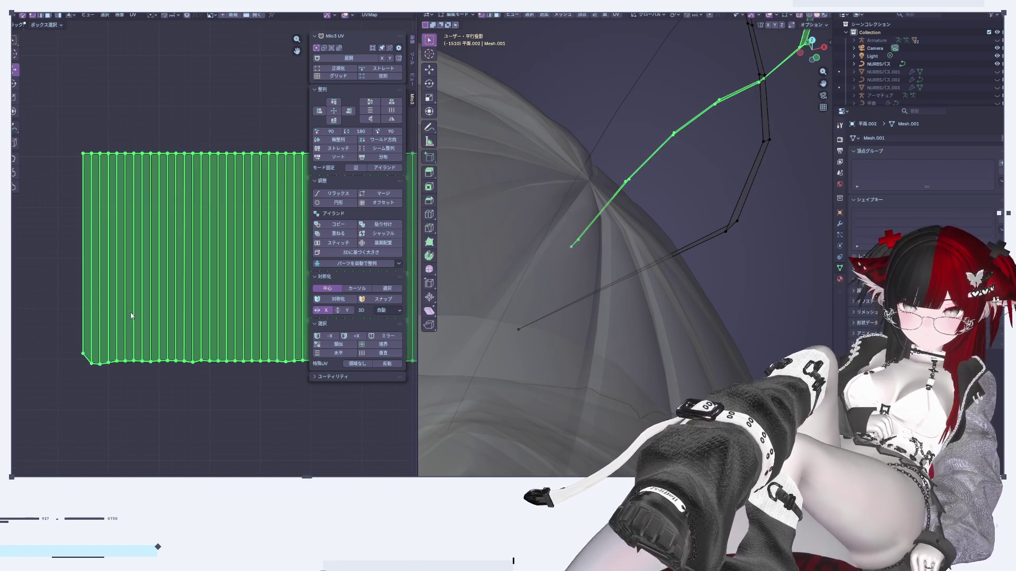
pyautogui.click(383, 76)
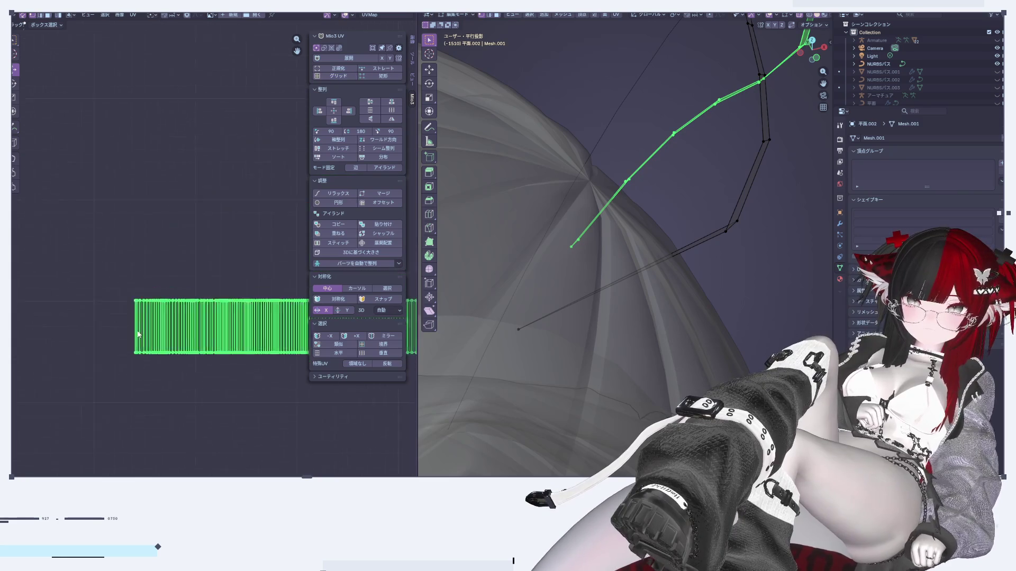
# Select the vertex where edges cross on the black striped island and inspect the convergence on the wavy strip.
pyautogui.moveTo(198, 313); pyautogui.dragTo(184, 408, button='middle')
pyautogui.scroll(5, 102, 220)
pyautogui.moveTo(102, 220)
pyautogui.mouseDown(button='middle')
pyautogui.moveTo(174, 318)
pyautogui.moveTo(163, 364)
pyautogui.mouseUp(button='middle')
pyautogui.scroll(3, 150, 286)
pyautogui.scroll(2, 149, 285)
pyautogui.scroll(2, 207, 358)
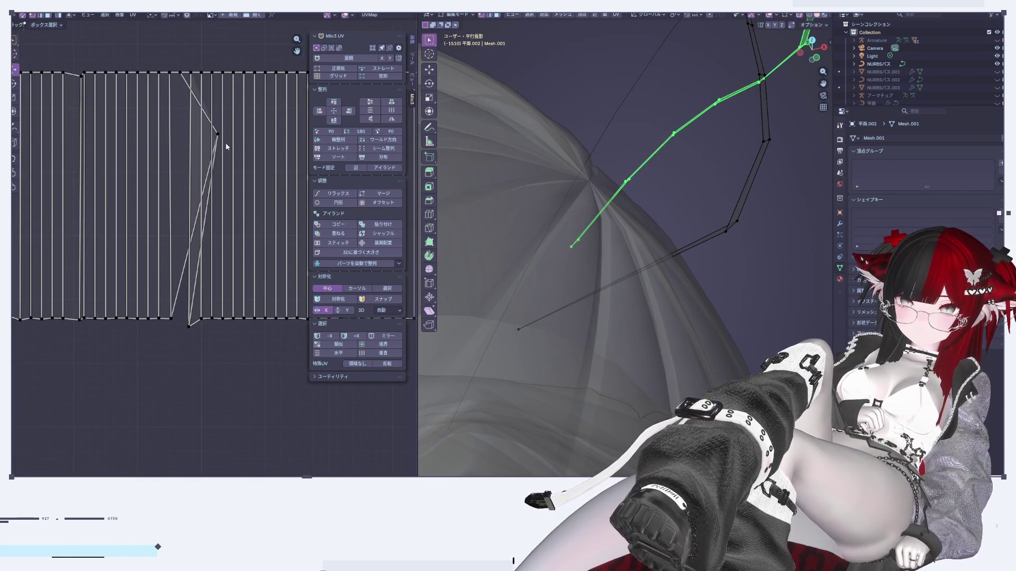
pyautogui.click(217, 135)
pyautogui.moveTo(582, 212); pyautogui.dragTo(572, 80, button='middle')
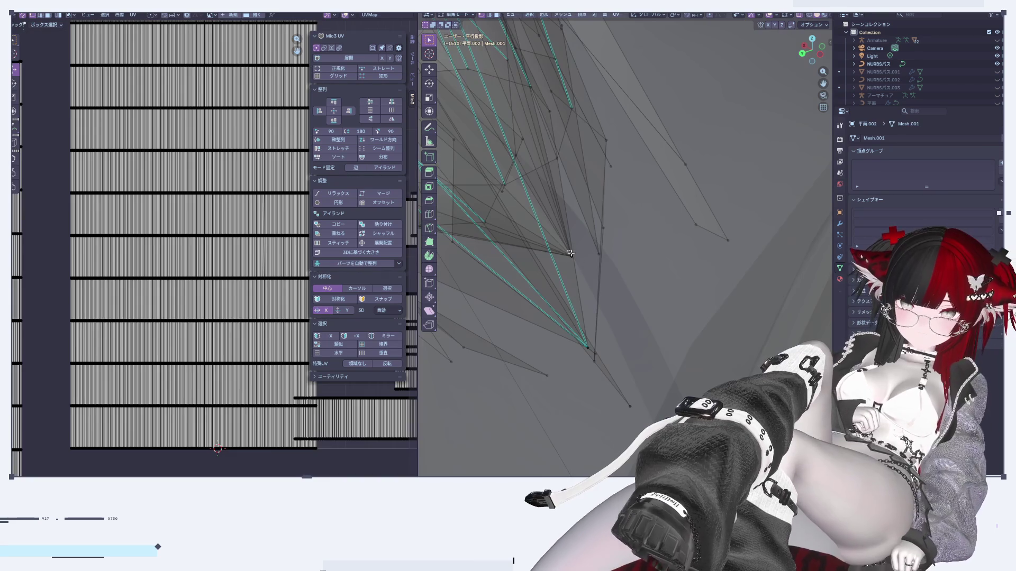
pyautogui.moveTo(579, 281); pyautogui.dragTo(556, 284, button='middle')
# Smooth the normals of the entire hair mesh and switch to Object Mode.
pyautogui.press('a')
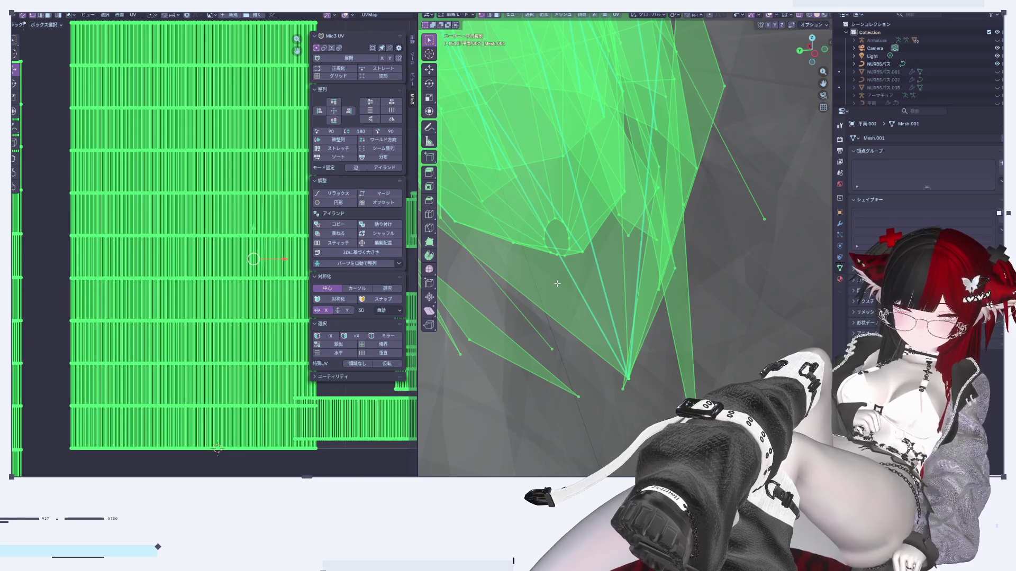
pyautogui.hotkey('alt', 'n')
pyautogui.press('Escape')
pyautogui.hotkey('alt', 'n')
pyautogui.click(545, 287)
pyautogui.press('Tab')
pyautogui.press('Tab')
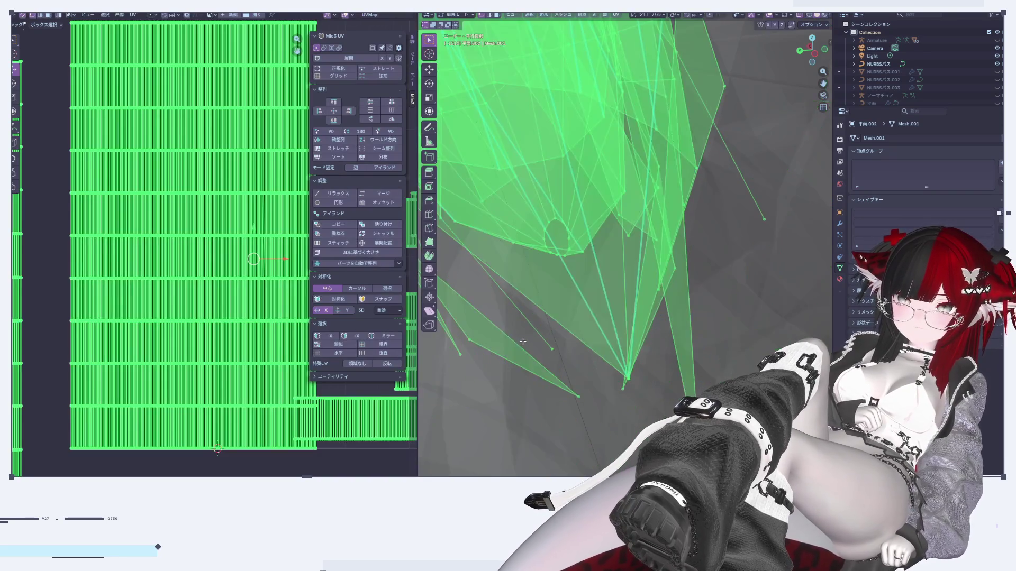
# Back in Edit Mode, reselect all UVs, undo the old straightening and re-straighten the islands into a rectangular grid.
pyautogui.press('KP_Decimal')
pyautogui.hotkey('alt', 'a')
pyautogui.press('a')
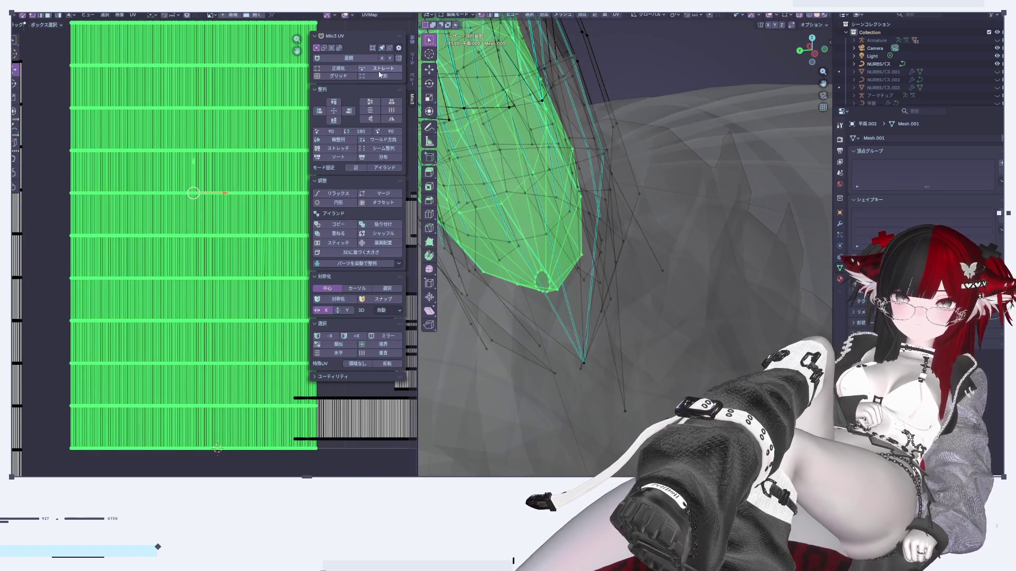
pyautogui.hotkey('alt', 'a')
pyautogui.press('a')
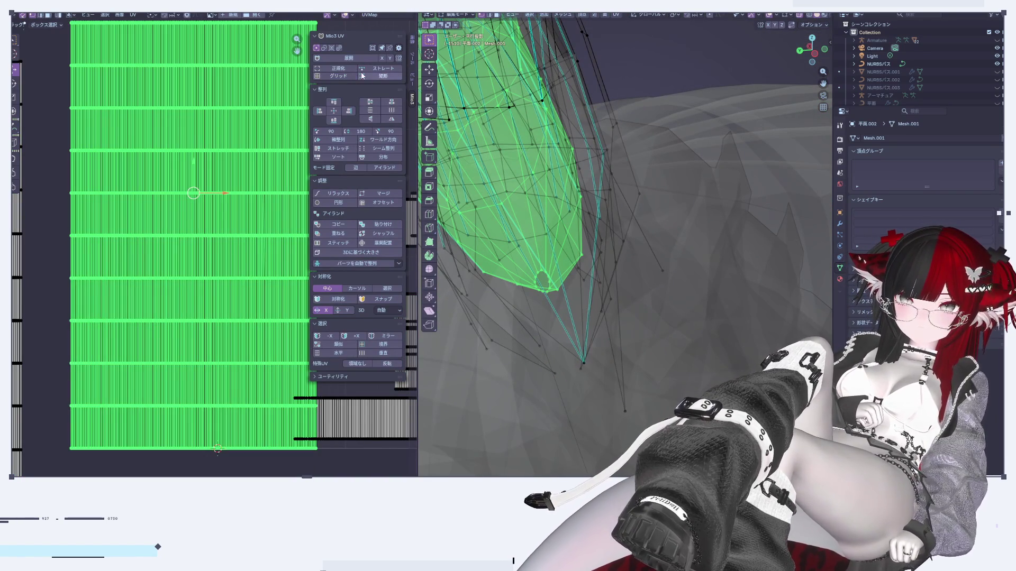
pyautogui.hotkey('ctrl', 'z')
pyautogui.scroll(-5, 193, 232)
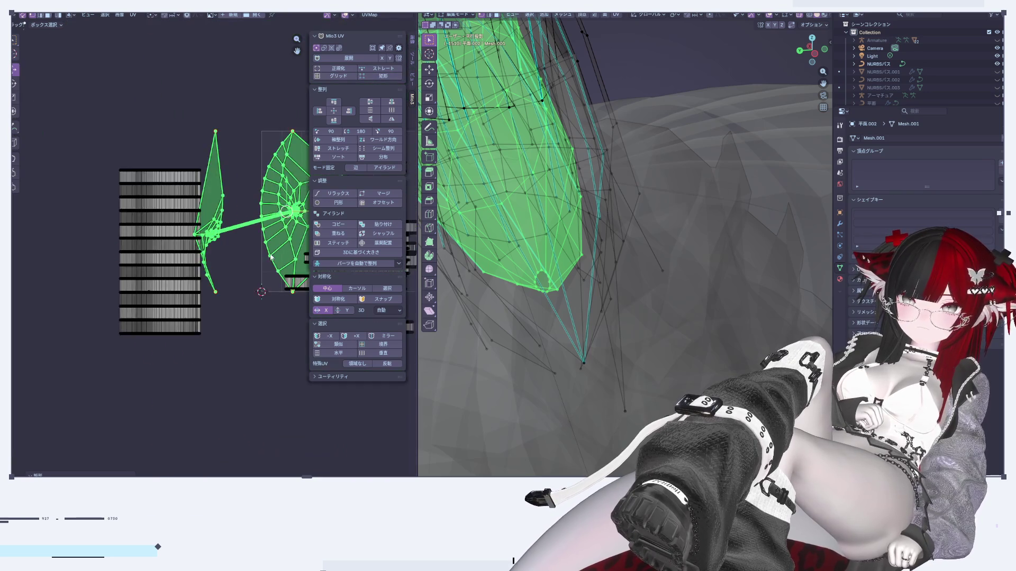
pyautogui.scroll(3, 194, 232)
pyautogui.click(359, 76)
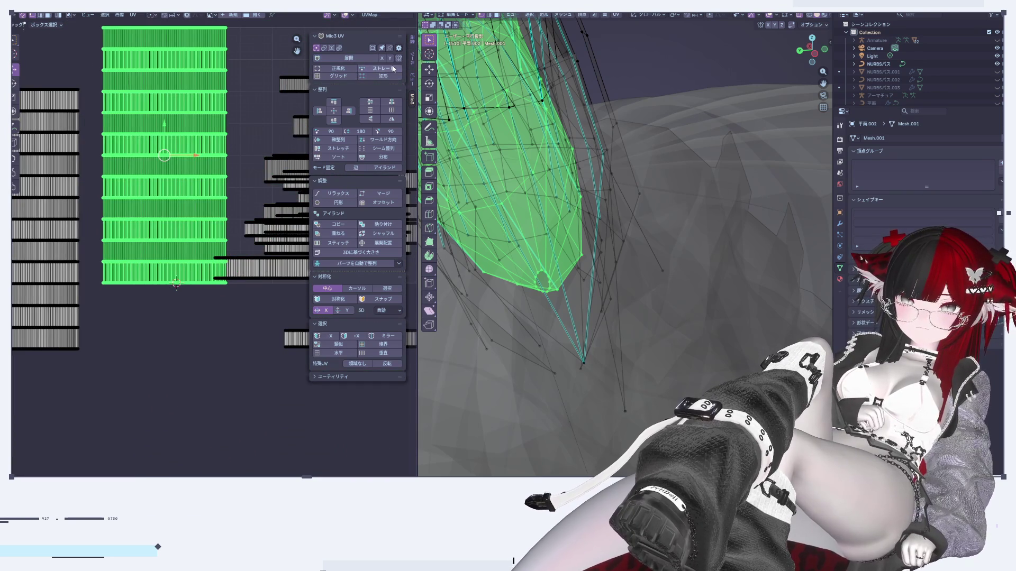
pyautogui.scroll(4, 114, 206)
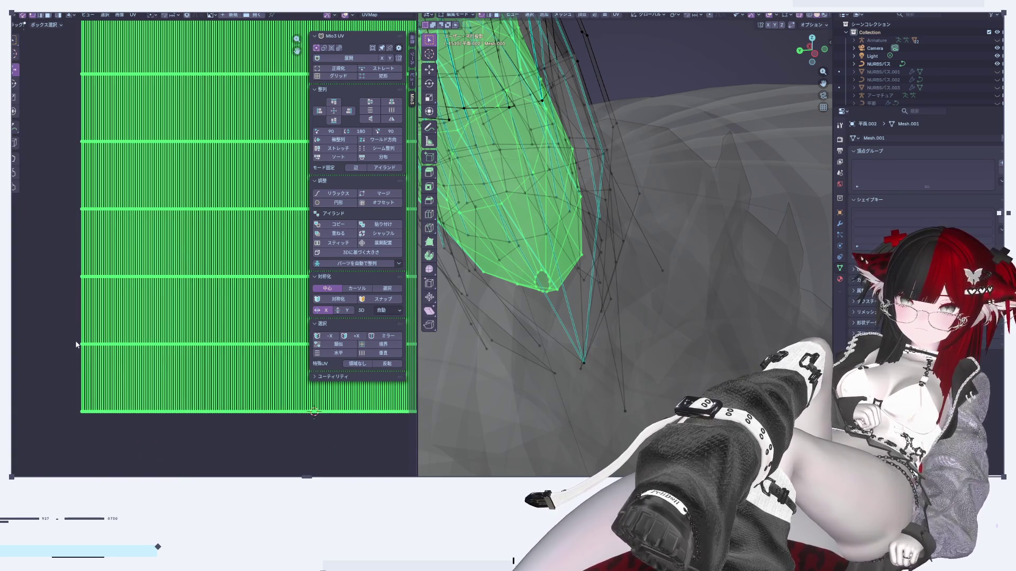
# Try straightening only the left edge column, then undo it.
pyautogui.keyDown('alt'); pyautogui.click(82, 297); pyautogui.keyUp('alt')
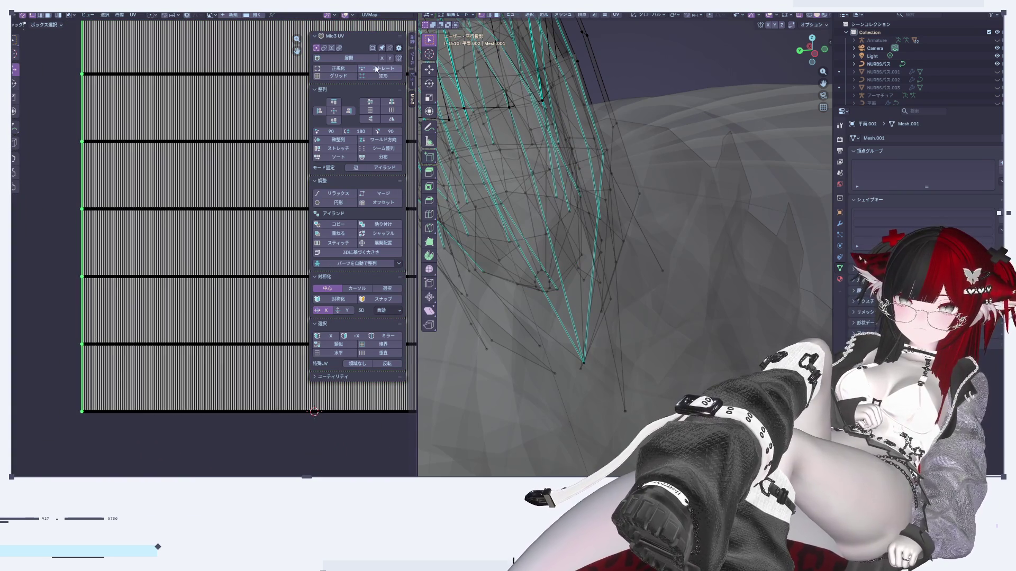
pyautogui.click(377, 70)
pyautogui.hotkey('ctrl', 'z')
pyautogui.hotkey('ctrl', 'shift', 'z')
pyautogui.hotkey('ctrl', 'z')
pyautogui.scroll(-4, 231, 201)
pyautogui.click(216, 343)
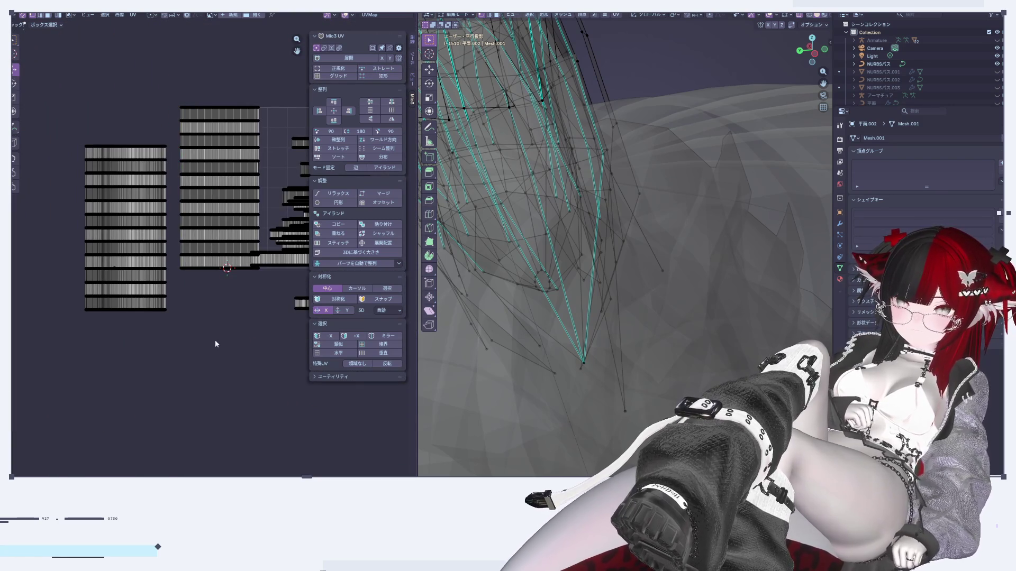
# Select the second island stack, nudge it left and down, and return to Object Mode.
pyautogui.moveTo(235, 174); pyautogui.dragTo(122, 259)
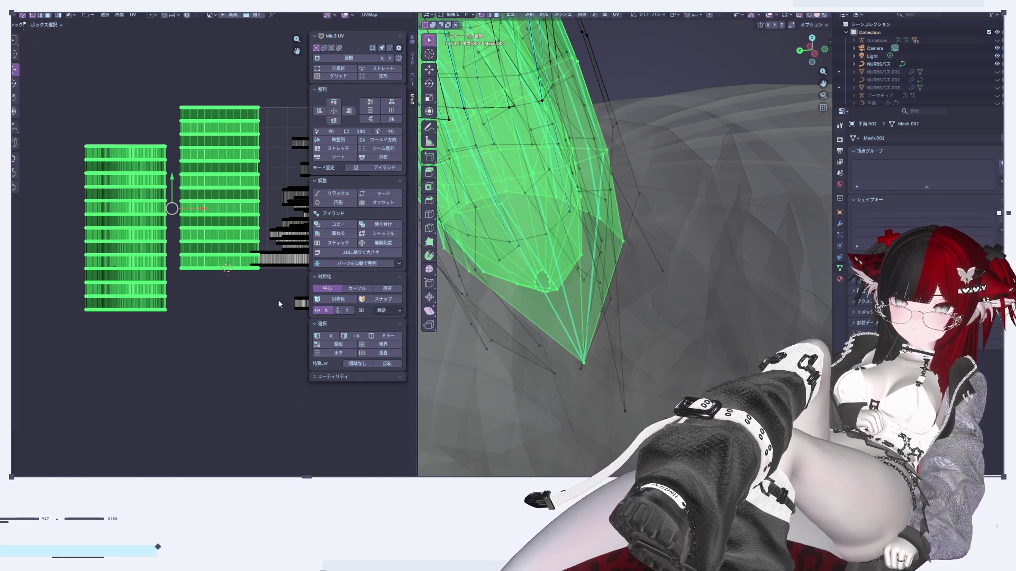
pyautogui.click(260, 282)
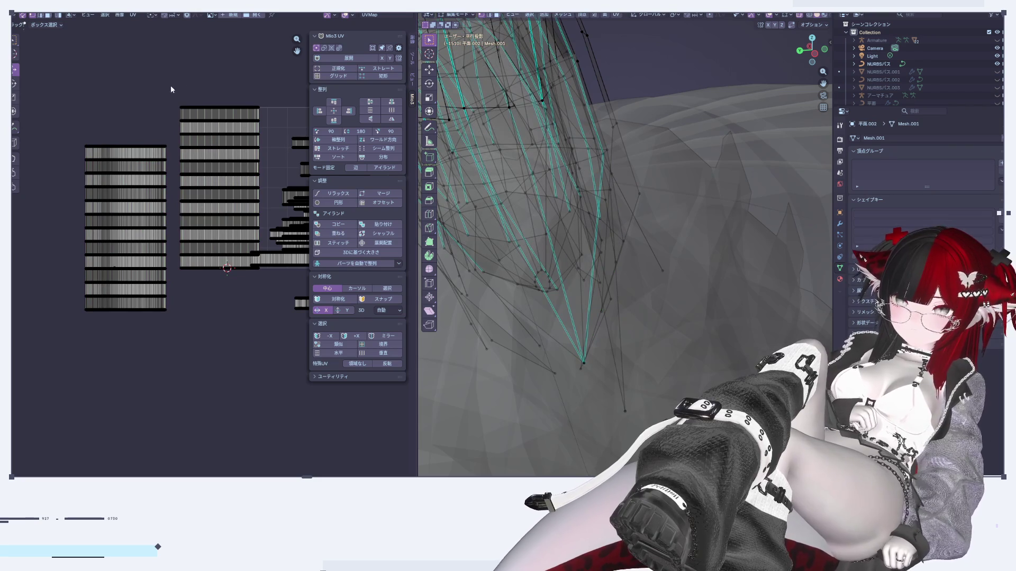
pyautogui.click(224, 117)
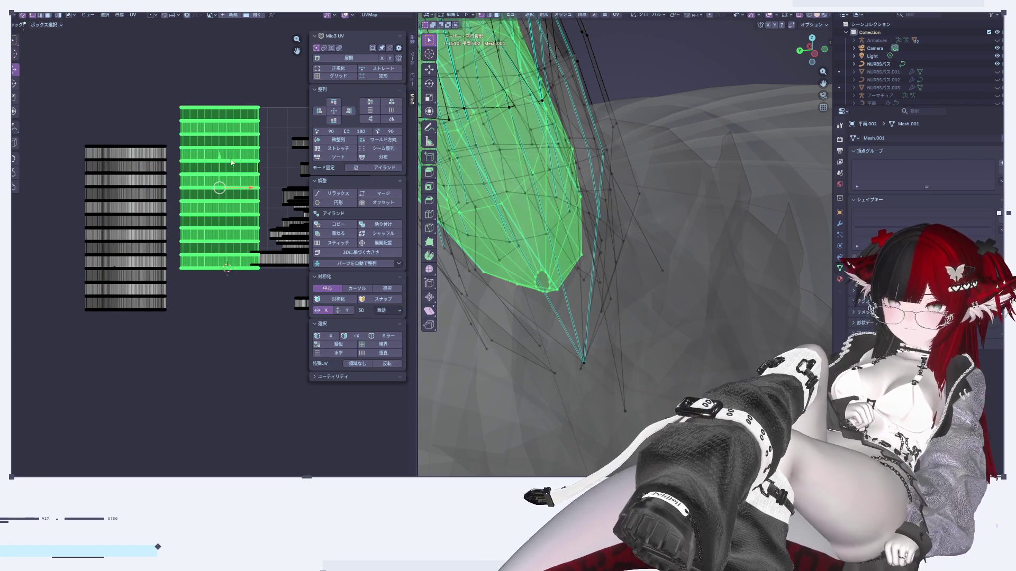
pyautogui.press('g')
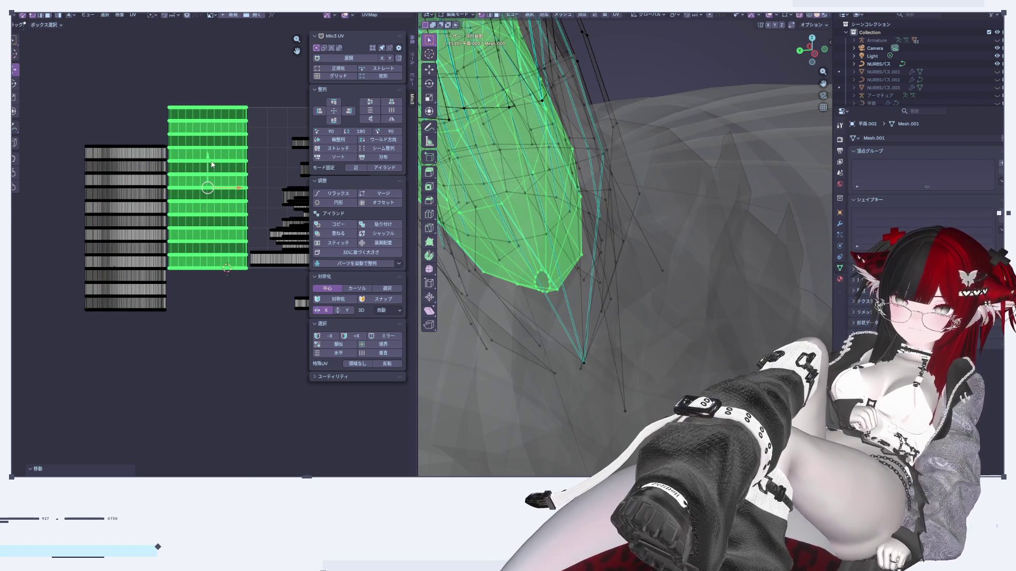
pyautogui.moveTo(212, 166); pyautogui.dragTo(212, 344)
pyautogui.scroll(-3, 211, 344)
pyautogui.scroll(2, 166, 286)
pyautogui.press('Tab')
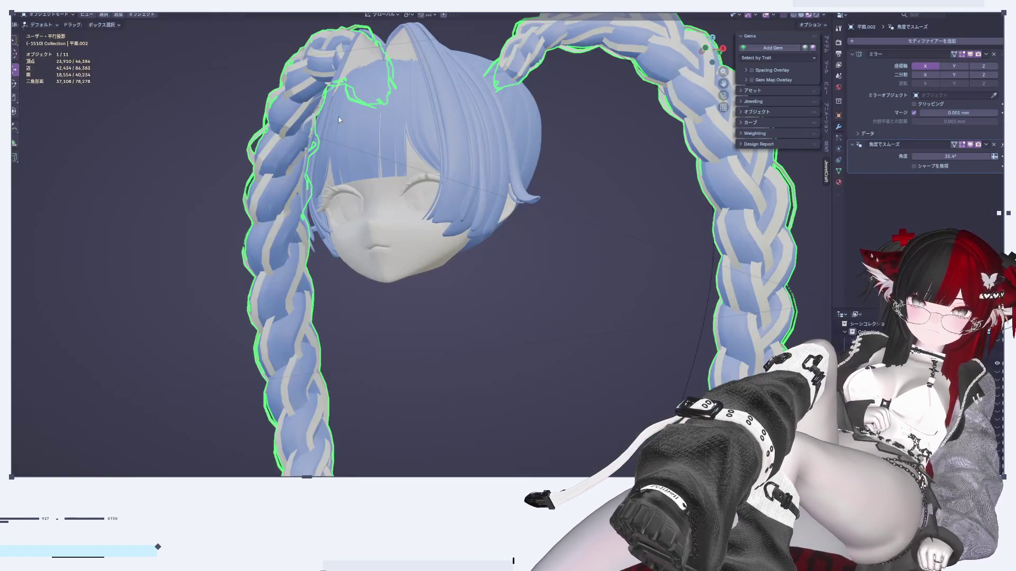
pyautogui.click(716, 49)
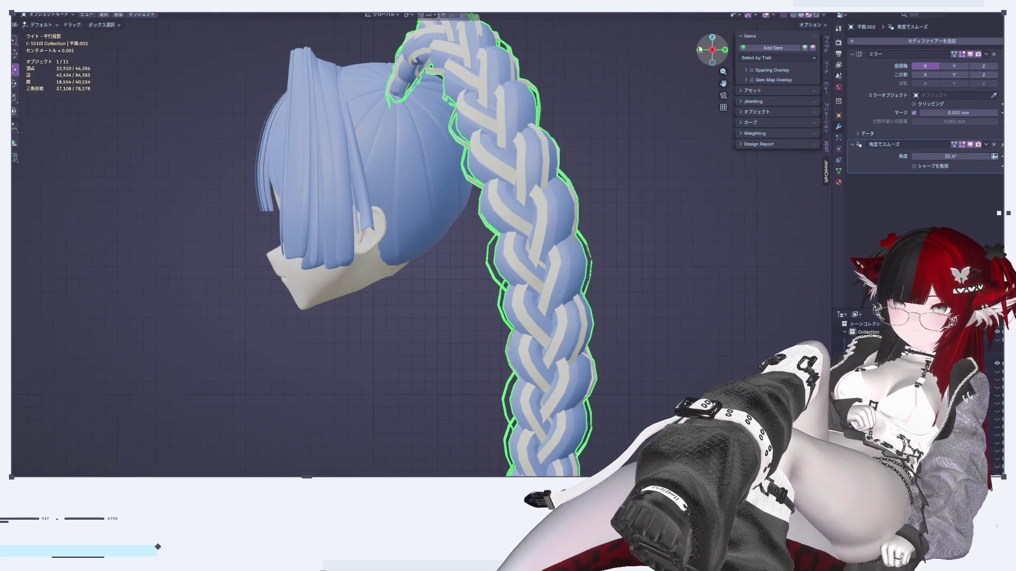
pyautogui.click(700, 50)
pyautogui.click(667, 193)
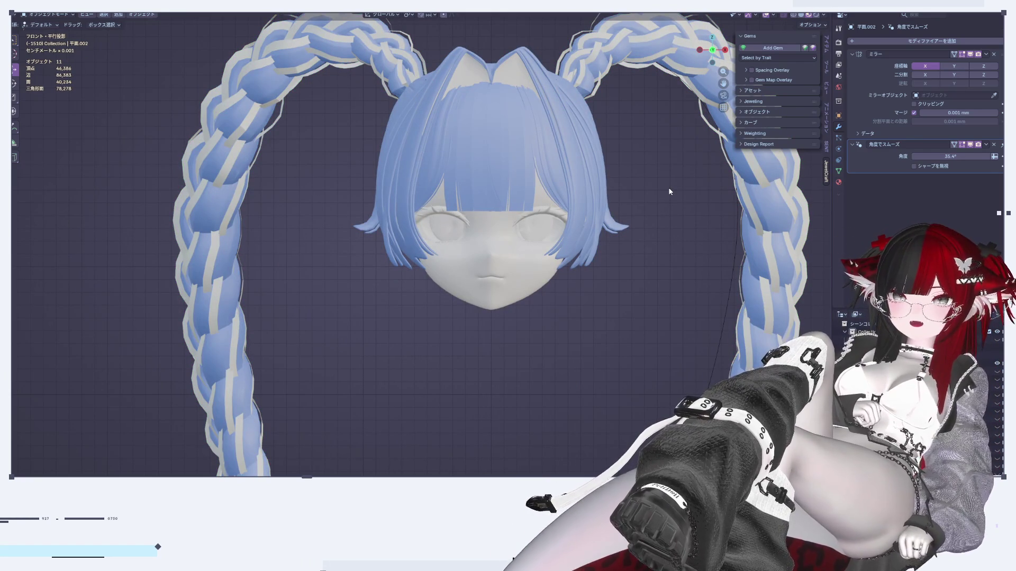
pyautogui.moveTo(485, 222)
pyautogui.mouseDown(button='middle')
pyautogui.moveTo(560, 240)
pyautogui.moveTo(574, 266)
pyautogui.moveTo(527, 217)
pyautogui.moveTo(460, 241)
pyautogui.moveTo(447, 199)
pyautogui.moveTo(429, 217)
pyautogui.moveTo(428, 144)
pyautogui.moveTo(336, 245)
pyautogui.moveTo(430, 290)
pyautogui.moveTo(271, 221)
pyautogui.mouseUp(button='middle')
# Edit the back hair strand with X-ray off, select edge vertices, and enable Smooth proportional editing.
pyautogui.click(336, 243)
pyautogui.press('Tab')
pyautogui.moveTo(556, 224); pyautogui.dragTo(688, 127, button='middle')
pyautogui.click(786, 16)
pyautogui.moveTo(519, 201)
pyautogui.mouseDown(button='middle')
pyautogui.moveTo(450, 173)
pyautogui.moveTo(444, 192)
pyautogui.mouseUp(button='middle')
pyautogui.click(443, 188)
pyautogui.click(444, 15)
pyautogui.click(452, 15)
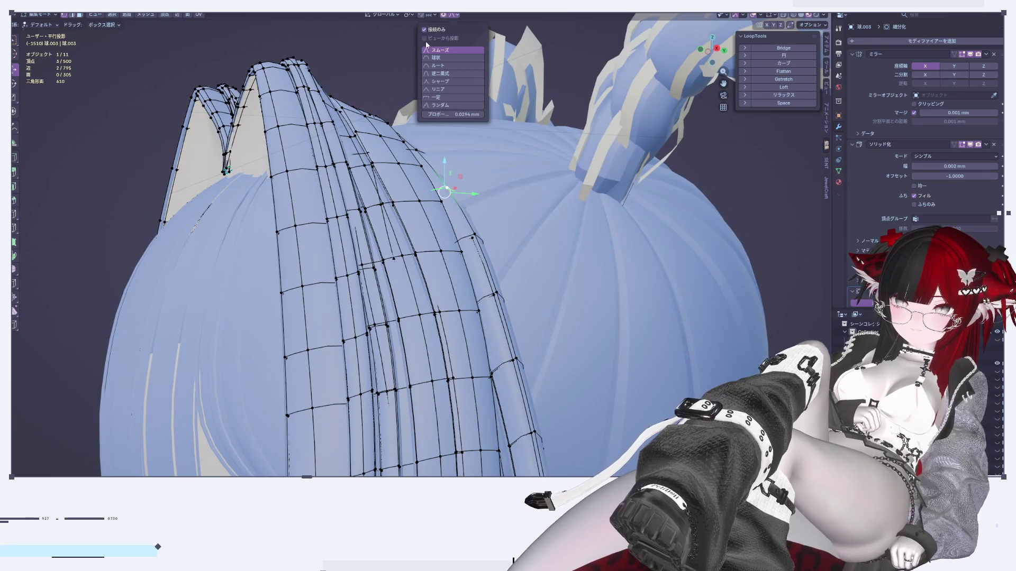
# Raise the selected strand vertices slightly with soft proportional falloff.
pyautogui.moveTo(426, 153); pyautogui.dragTo(425, 157, button='middle')
pyautogui.moveTo(444, 162); pyautogui.dragTo(444, 172)
pyautogui.moveTo(445, 172)
pyautogui.mouseDown(button='middle')
pyautogui.moveTo(452, 225)
pyautogui.moveTo(454, 132)
pyautogui.mouseUp(button='middle')
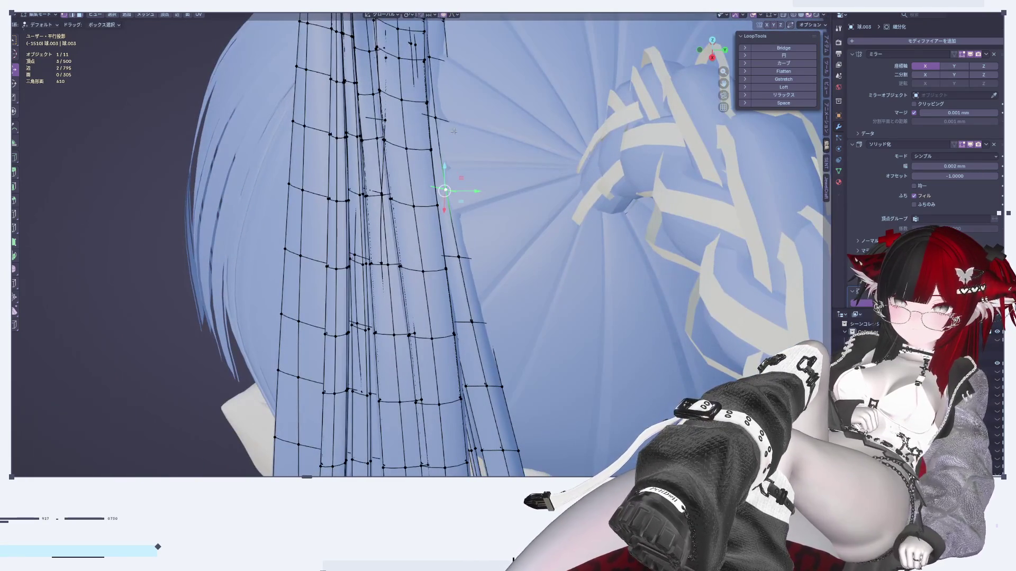
pyautogui.click(482, 264)
pyautogui.moveTo(482, 263); pyautogui.dragTo(469, 190, button='middle')
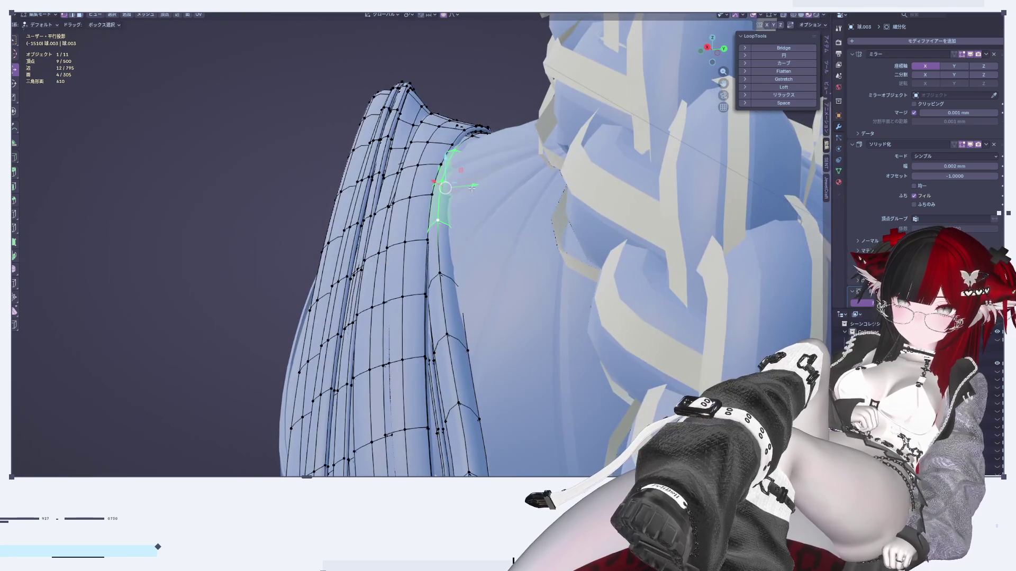
# Nudge the selected faces twice along the Y axis.
pyautogui.press('g')
pyautogui.press('y')
pyautogui.click(449, 170)
pyautogui.press('g')
pyautogui.press('y')
pyautogui.click(460, 184)
pyautogui.moveTo(459, 184)
pyautogui.mouseDown(button='middle')
pyautogui.moveTo(472, 306)
pyautogui.moveTo(448, 210)
pyautogui.mouseUp(button='middle')
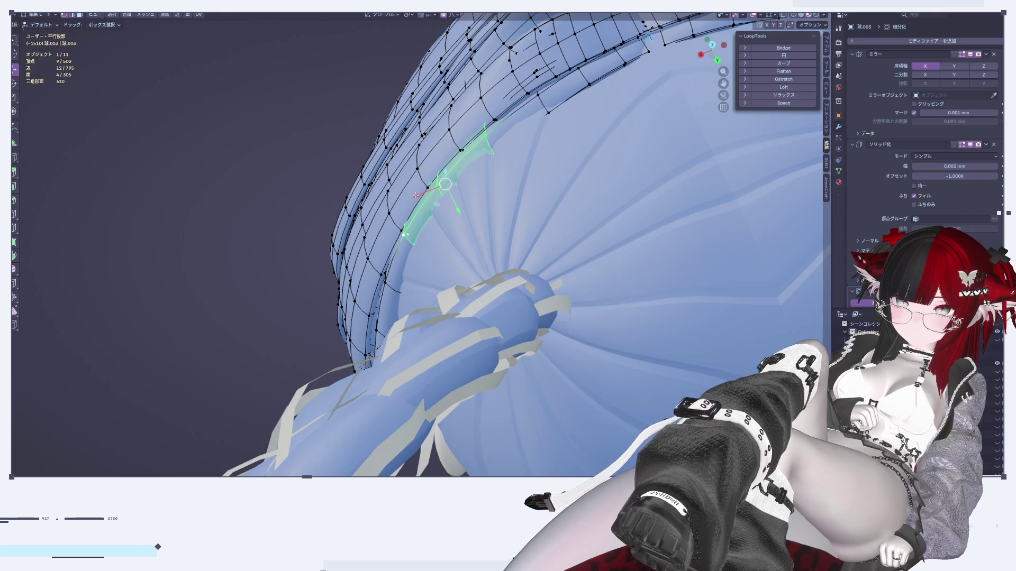
# Nudge the faces along X, then along Z, and return to Object Mode.
pyautogui.press('g')
pyautogui.press('x')
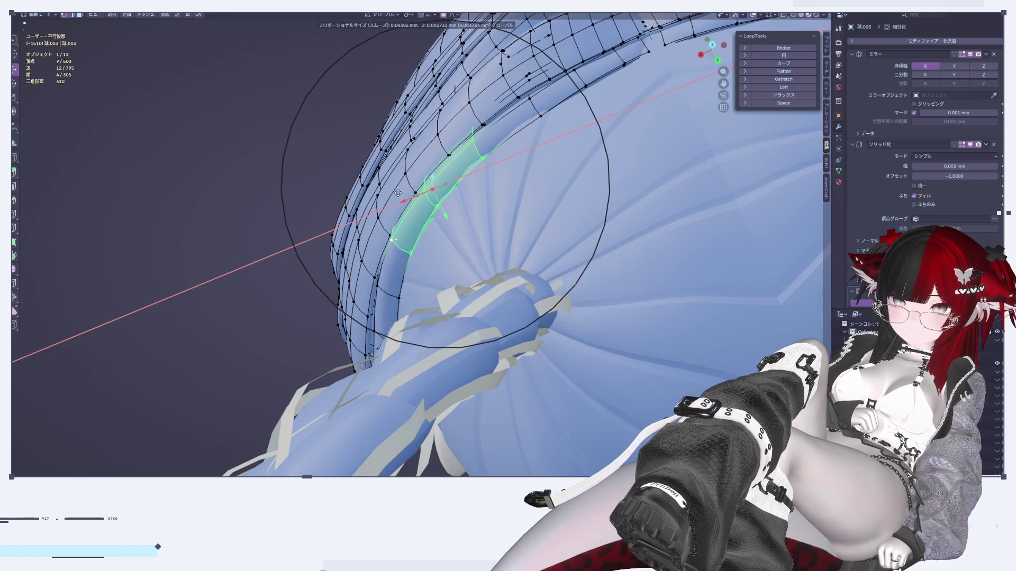
pyautogui.click(397, 193)
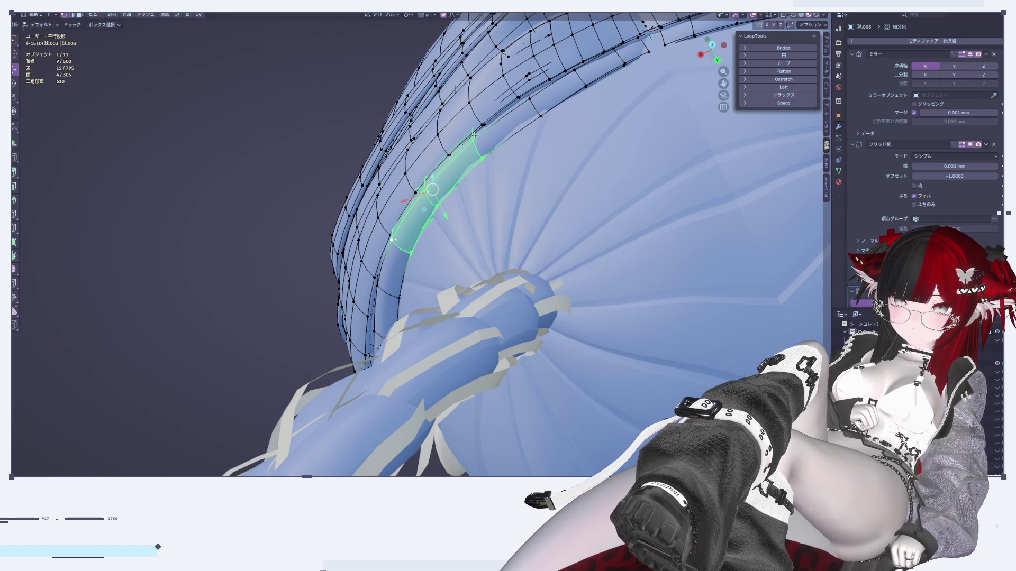
pyautogui.moveTo(443, 181); pyautogui.dragTo(449, 153, button='middle')
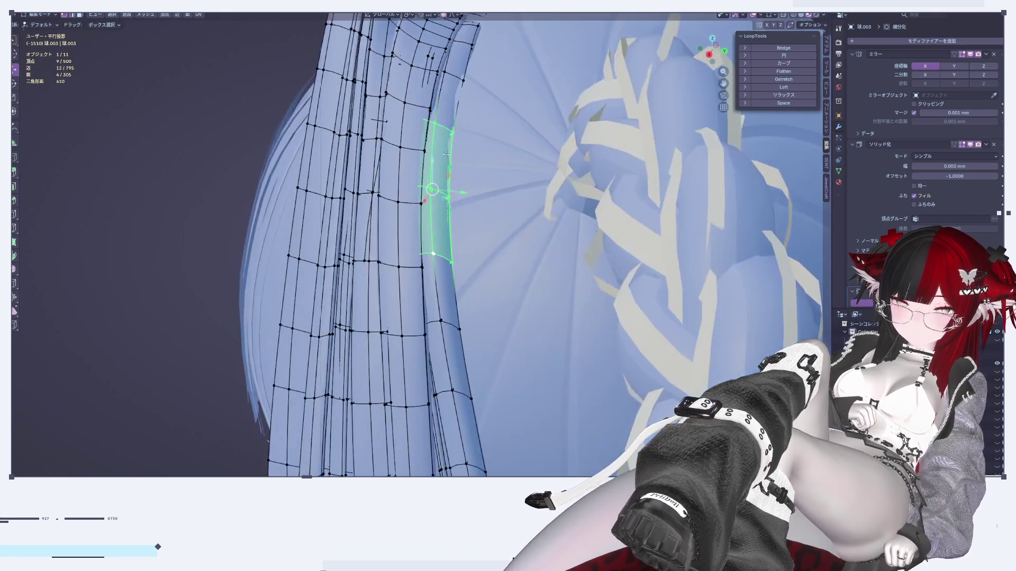
pyautogui.press('g')
pyautogui.press('z')
pyautogui.click(435, 151)
pyautogui.press('Tab')
# Orbit and zoom around the back of the hair to inspect the result.
pyautogui.scroll(-5, 404, 252)
pyautogui.moveTo(404, 253)
pyautogui.mouseDown(button='middle')
pyautogui.moveTo(363, 255)
pyautogui.moveTo(379, 223)
pyautogui.mouseUp(button='middle')
pyautogui.scroll(6, 388, 240)
pyautogui.scroll(-5, 403, 266)
pyautogui.moveTo(403, 266)
pyautogui.mouseDown(button='middle')
pyautogui.moveTo(351, 336)
pyautogui.moveTo(449, 365)
pyautogui.moveTo(548, 370)
pyautogui.moveTo(525, 350)
pyautogui.mouseUp(button='middle')
pyautogui.scroll(2, 344, 329)
pyautogui.scroll(-3, 344, 329)
pyautogui.scroll(4, 476, 365)
# Lift the centre seam vertices slightly so the middle V sits cleanly.
pyautogui.press('Tab')
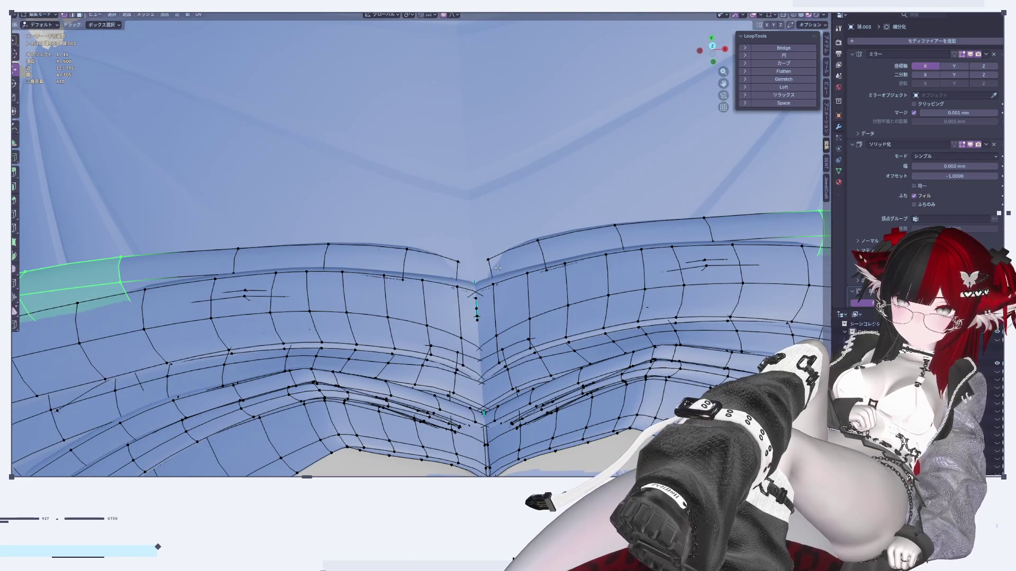
pyautogui.click(495, 267)
pyautogui.moveTo(494, 268)
pyautogui.mouseDown(button='middle')
pyautogui.moveTo(397, 270)
pyautogui.moveTo(497, 277)
pyautogui.mouseUp(button='middle')
pyautogui.moveTo(486, 276); pyautogui.dragTo(489, 266)
pyautogui.click(490, 266)
pyautogui.press('Tab')
pyautogui.moveTo(489, 266)
pyautogui.mouseDown(button='middle')
pyautogui.moveTo(477, 290)
pyautogui.moveTo(565, 301)
pyautogui.moveTo(588, 286)
pyautogui.moveTo(593, 308)
pyautogui.moveTo(688, 270)
pyautogui.moveTo(743, 275)
pyautogui.mouseUp(button='middle')
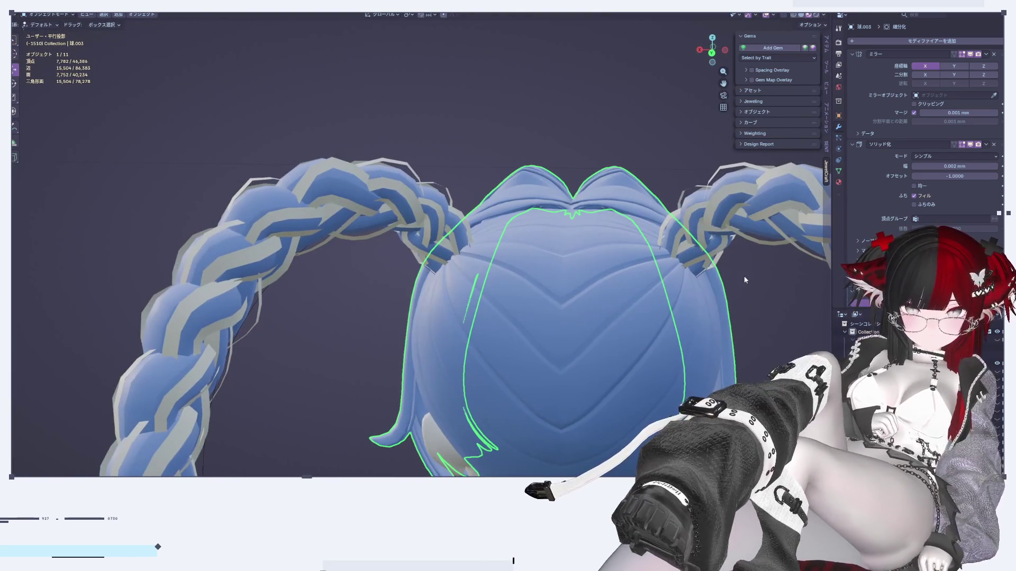
# Edit the chevron-grooved head mesh and duplicate a chevron face band in place.
pyautogui.scroll(3, 636, 248)
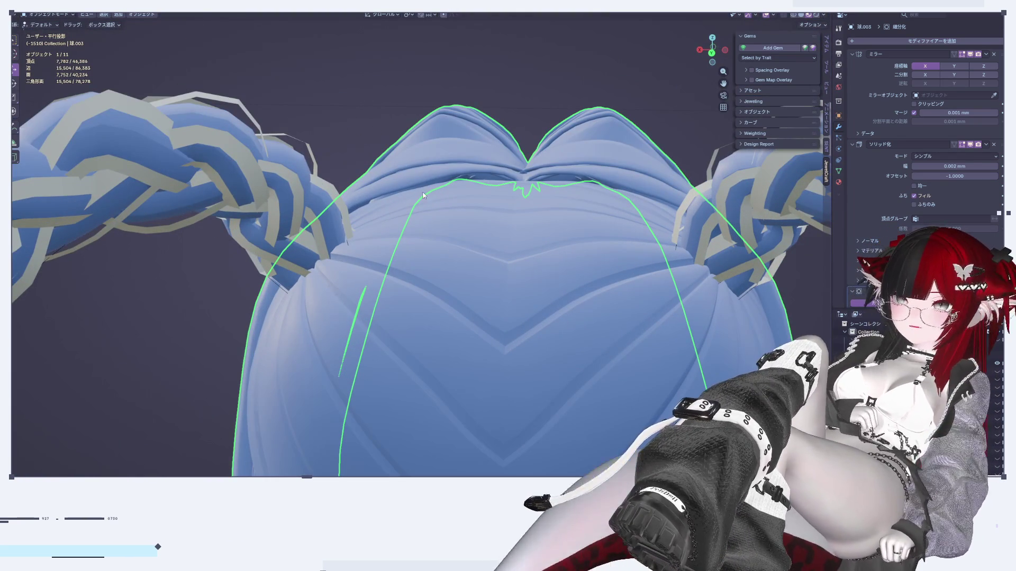
pyautogui.moveTo(508, 318)
pyautogui.mouseDown(button='middle')
pyautogui.moveTo(595, 261)
pyautogui.moveTo(588, 254)
pyautogui.moveTo(636, 274)
pyautogui.moveTo(688, 271)
pyautogui.moveTo(586, 269)
pyautogui.mouseUp(button='middle')
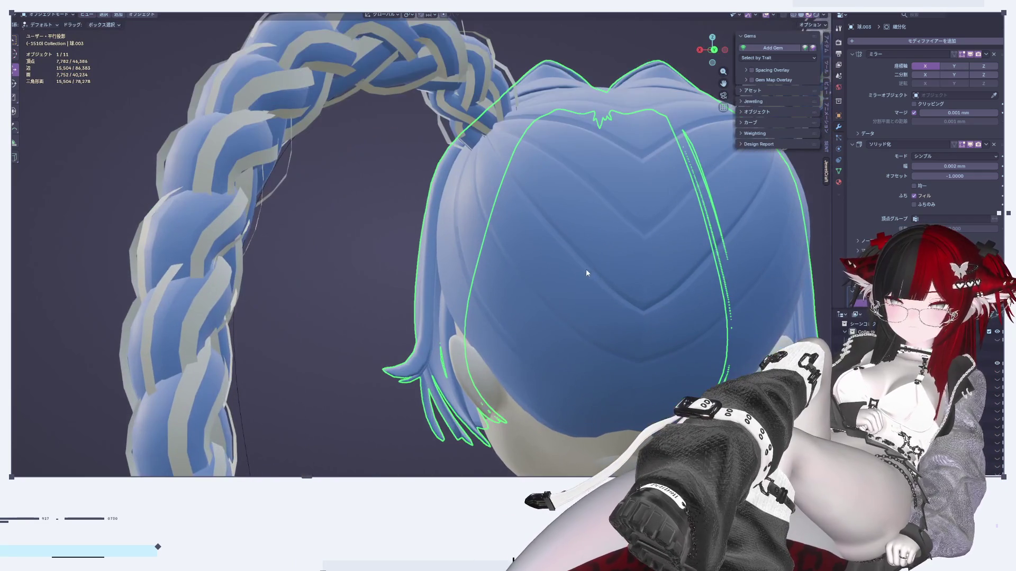
pyautogui.scroll(3, 608, 290)
pyautogui.click(569, 293)
pyautogui.press('Tab')
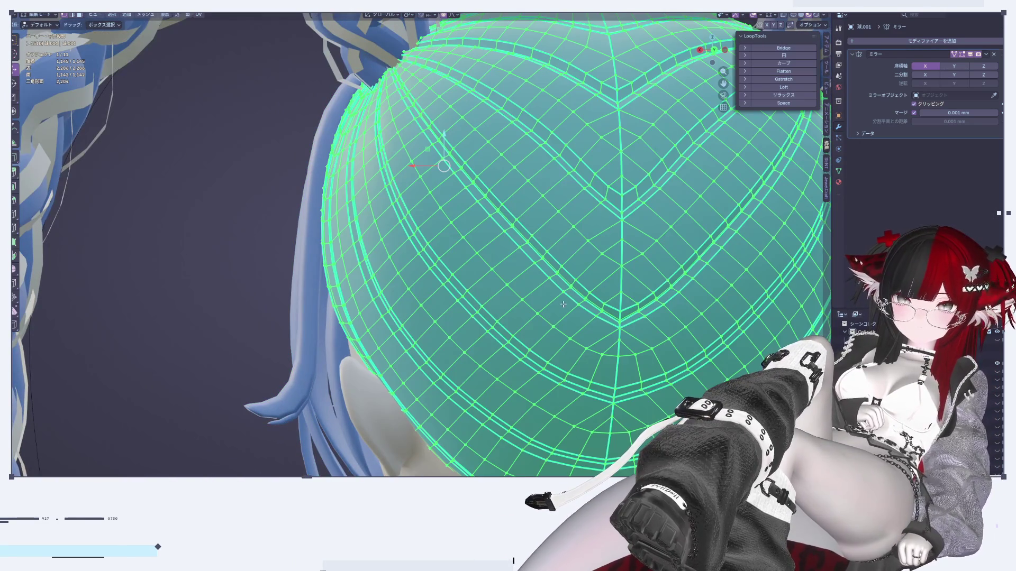
pyautogui.hotkey('alt', 'a')
pyautogui.moveTo(558, 268)
pyautogui.mouseDown(button='middle')
pyautogui.moveTo(488, 186)
pyautogui.moveTo(505, 257)
pyautogui.moveTo(487, 257)
pyautogui.mouseUp(button='middle')
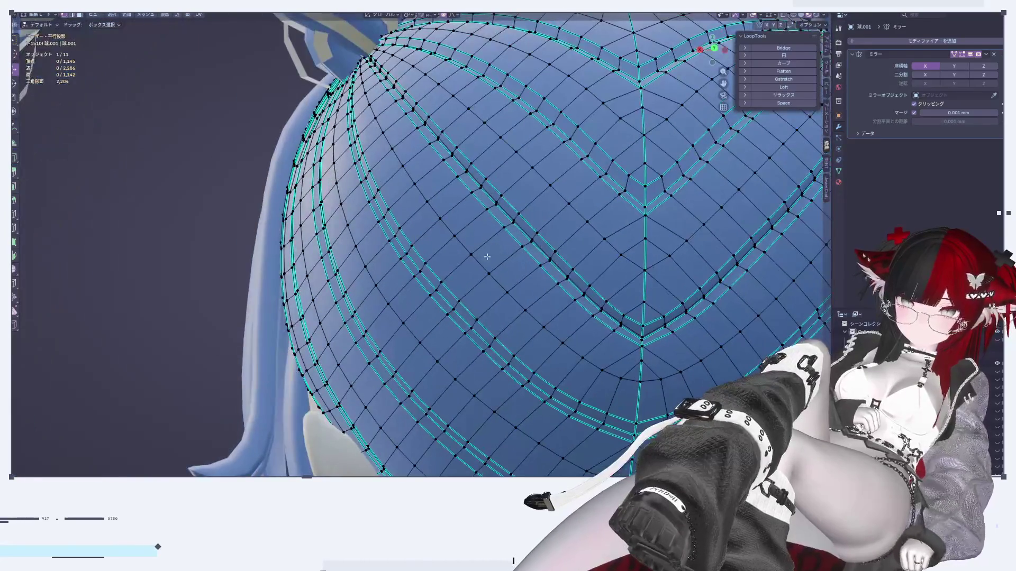
pyautogui.keyDown('alt'); pyautogui.click(464, 249); pyautogui.keyUp('alt')
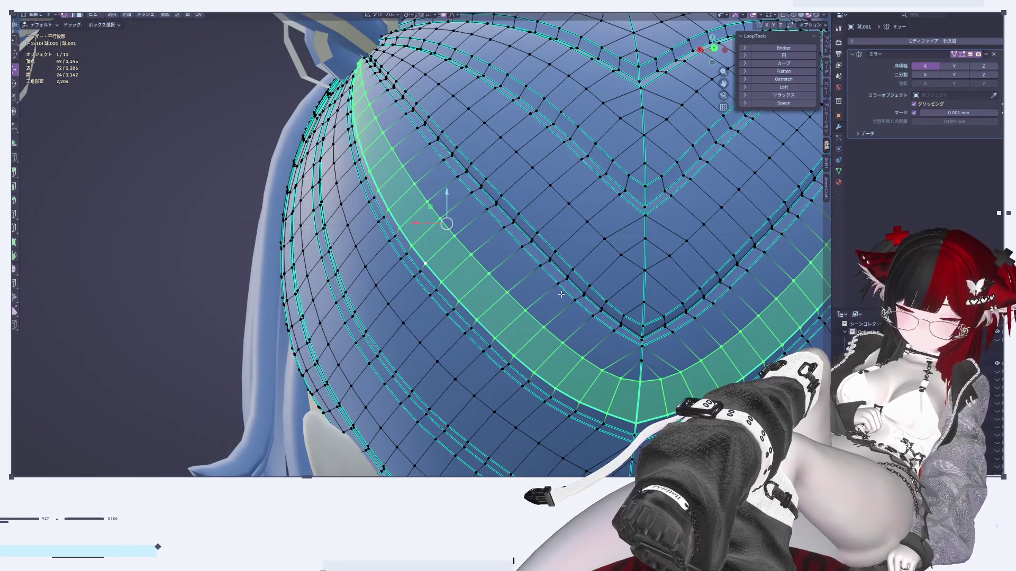
pyautogui.hotkey('shift', 'd')
pyautogui.press('Escape')
# Try thickening the band with Shrink/Fatten twice, undoing both attempts.
pyautogui.moveTo(561, 294); pyautogui.dragTo(595, 257, button='middle')
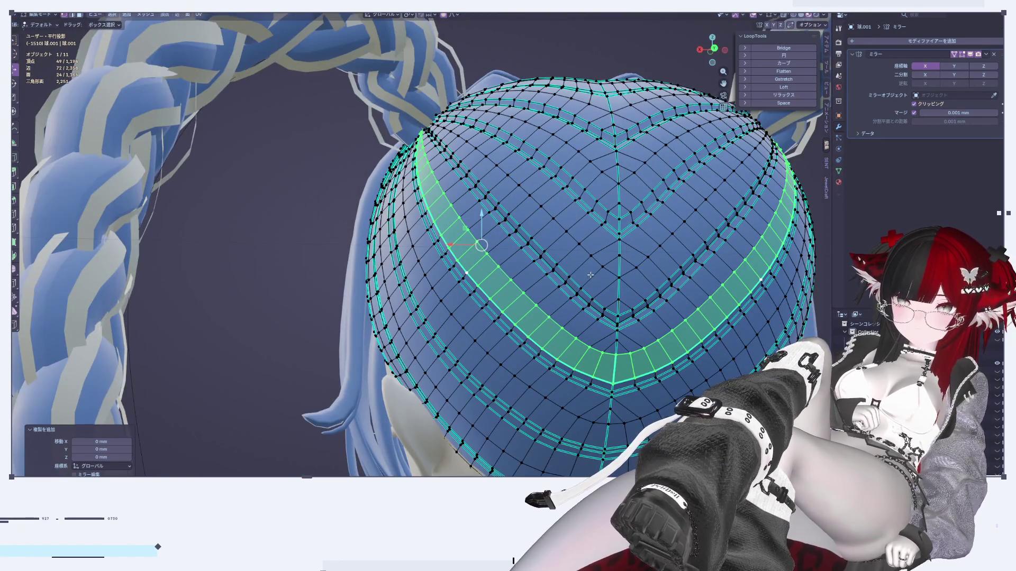
pyautogui.scroll(3, 593, 273)
pyautogui.hotkey('alt', 's')
pyautogui.click(596, 232)
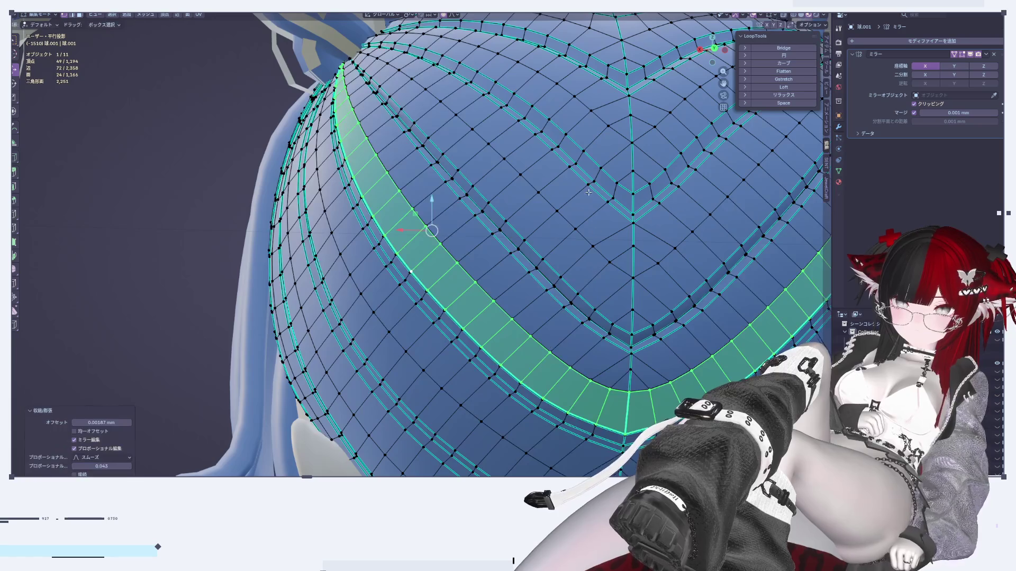
pyautogui.hotkey('ctrl', 'z')
pyautogui.click(452, 15)
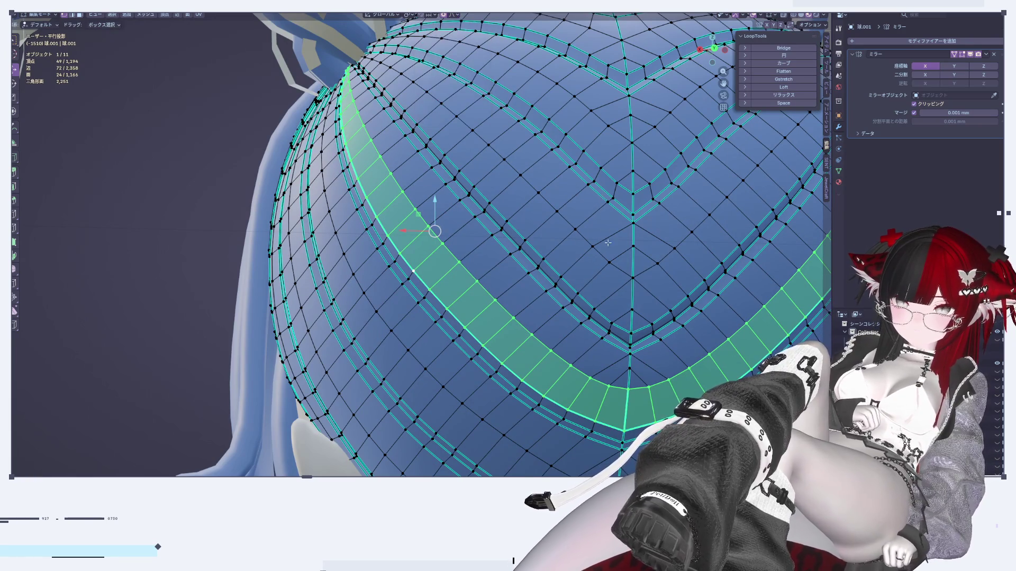
pyautogui.hotkey('alt', 's')
pyautogui.click(430, 246)
pyautogui.hotkey('ctrl', 'z')
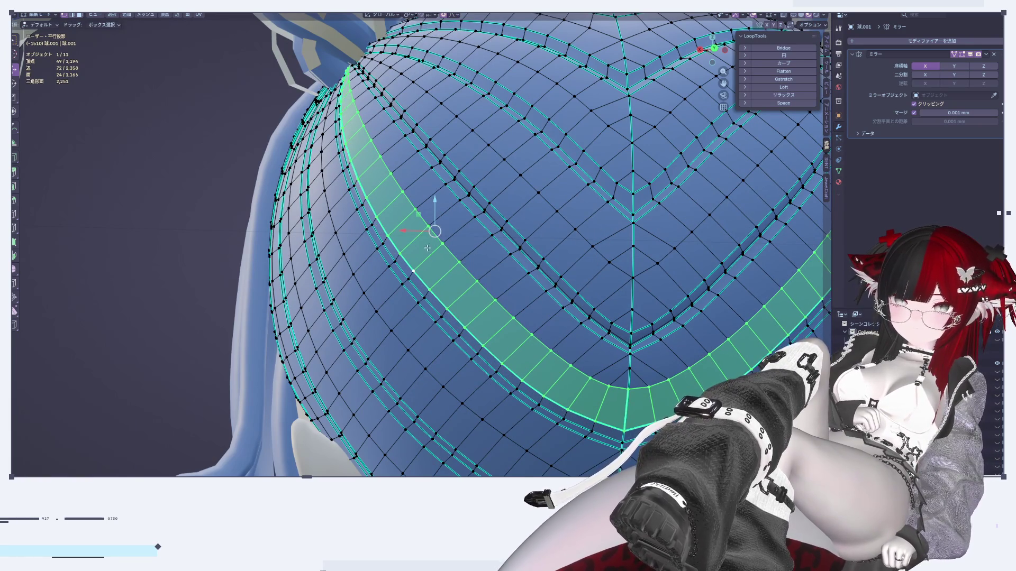
# Nudge an edge near the band's end along Y with soft falloff.
pyautogui.click(406, 220)
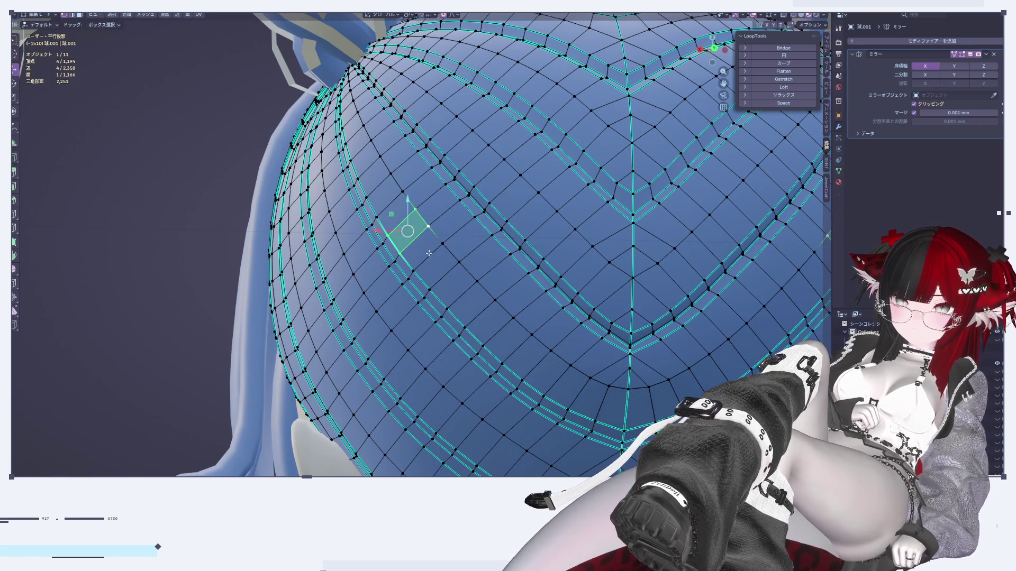
pyautogui.scroll(-5, 462, 292)
pyautogui.moveTo(462, 292); pyautogui.dragTo(452, 328, button='middle')
pyautogui.moveTo(445, 299); pyautogui.dragTo(442, 301)
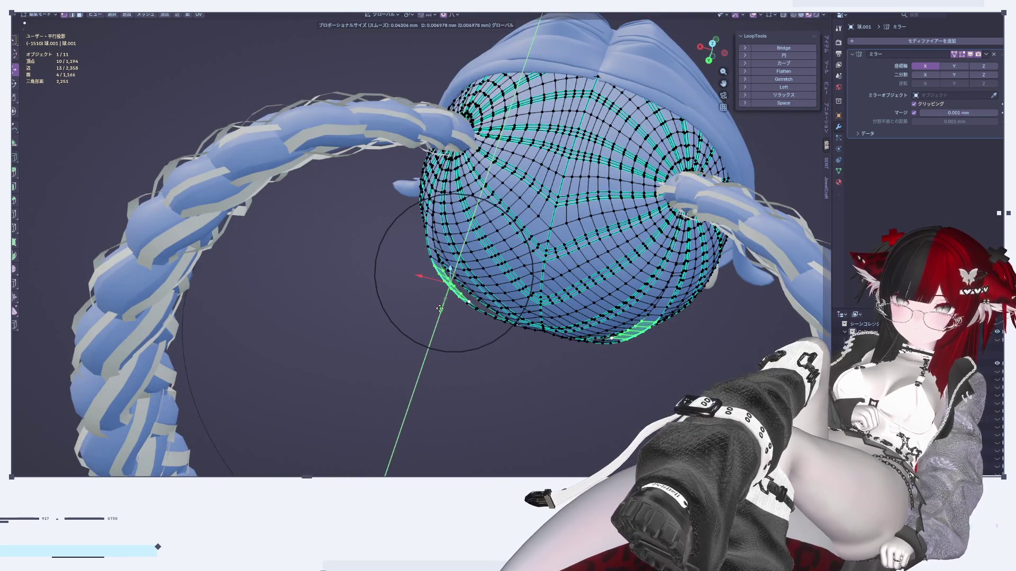
pyautogui.click(440, 308)
pyautogui.moveTo(439, 308)
pyautogui.mouseDown(button='middle')
pyautogui.moveTo(545, 254)
pyautogui.moveTo(462, 333)
pyautogui.moveTo(481, 299)
pyautogui.moveTo(364, 316)
pyautogui.moveTo(474, 300)
pyautogui.moveTo(399, 302)
pyautogui.mouseUp(button='middle')
pyautogui.press('Tab')
pyautogui.press('Tab')
# Select a chevron edge loop, grow it into a wider band, and duplicate it in place.
pyautogui.press('Tab')
pyautogui.scroll(3, 377, 301)
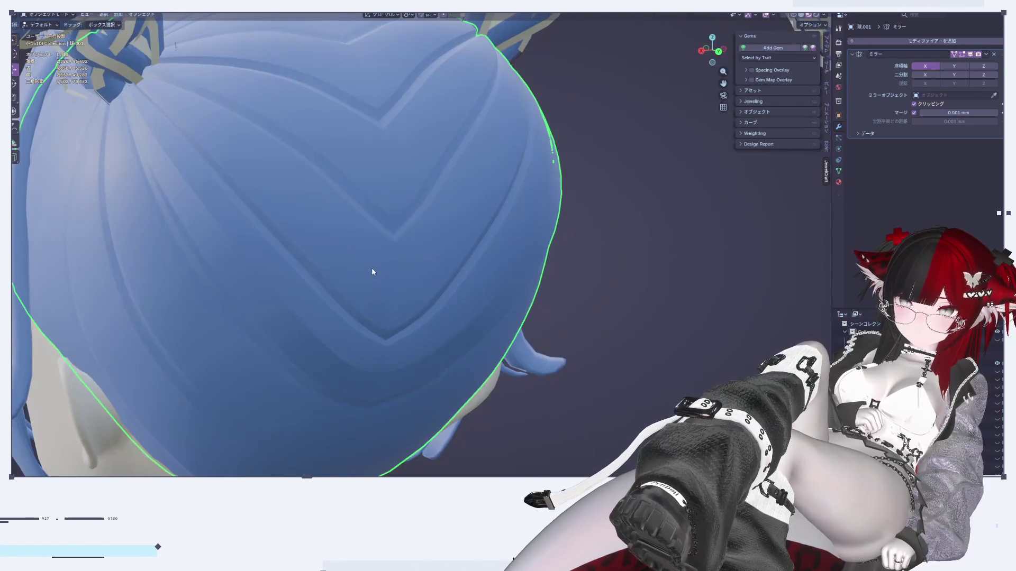
pyautogui.press('Tab')
pyautogui.scroll(-3, 371, 272)
pyautogui.moveTo(372, 272); pyautogui.dragTo(465, 214, button='middle')
pyautogui.scroll(3, 461, 221)
pyautogui.scroll(3, 465, 214)
pyautogui.keyDown('alt'); pyautogui.click(477, 210); pyautogui.keyUp('alt')
pyautogui.press('ctrl+KP_Add')
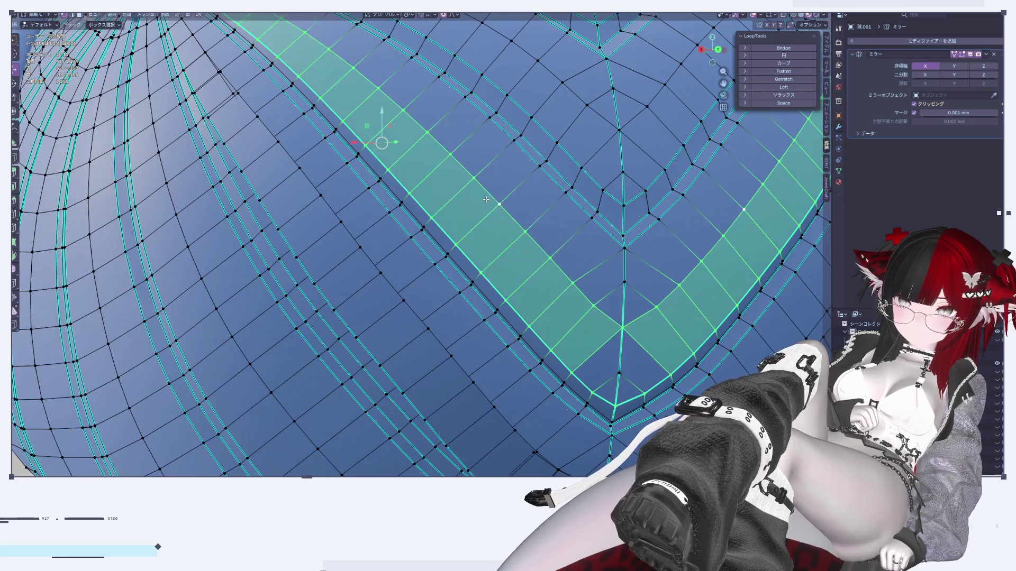
pyautogui.scroll(-5, 477, 210)
pyautogui.moveTo(477, 209); pyautogui.dragTo(470, 257, button='middle')
pyautogui.scroll(5, 470, 257)
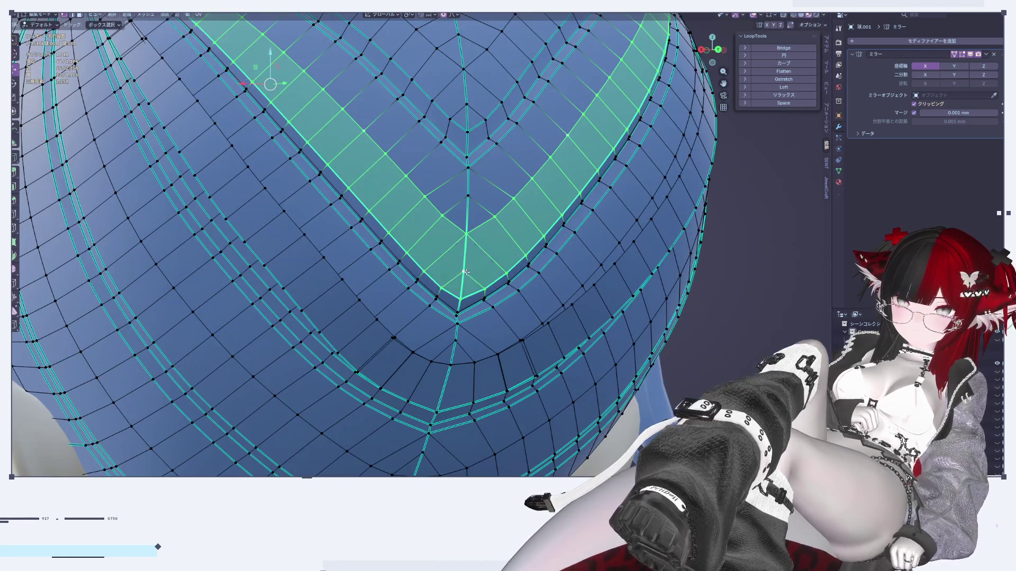
pyautogui.hotkey('shift', 'd')
pyautogui.press('Escape')
# Slide the band's tip faces along Y with soft proportional falloff.
pyautogui.scroll(-5, 462, 273)
pyautogui.moveTo(461, 272); pyautogui.dragTo(382, 221, button='middle')
pyautogui.scroll(5, 382, 220)
pyautogui.click(393, 226)
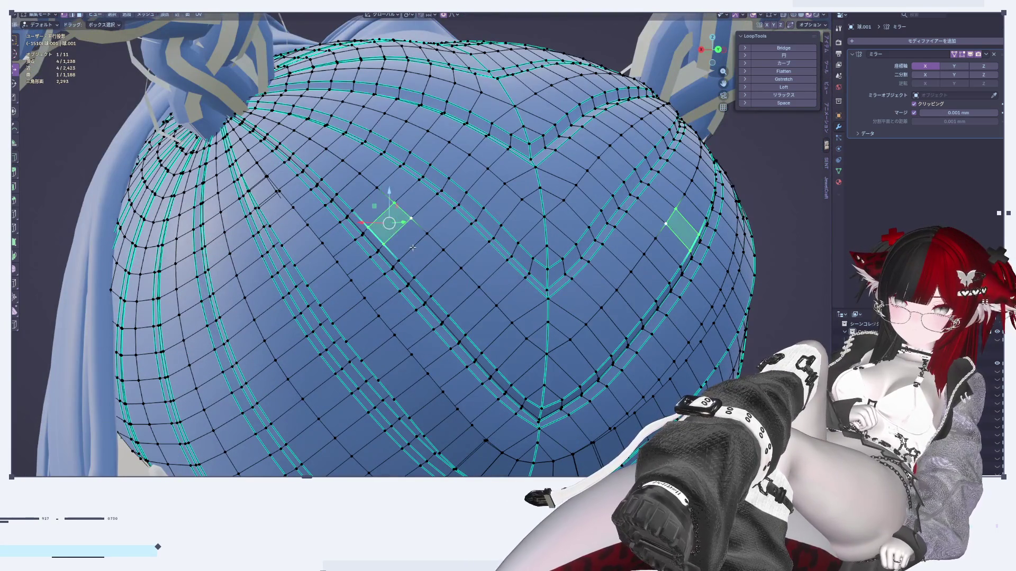
pyautogui.moveTo(433, 275); pyautogui.dragTo(373, 218, button='middle')
pyautogui.moveTo(447, 266); pyautogui.dragTo(379, 256, button='middle')
pyautogui.moveTo(377, 255); pyautogui.dragTo(369, 261)
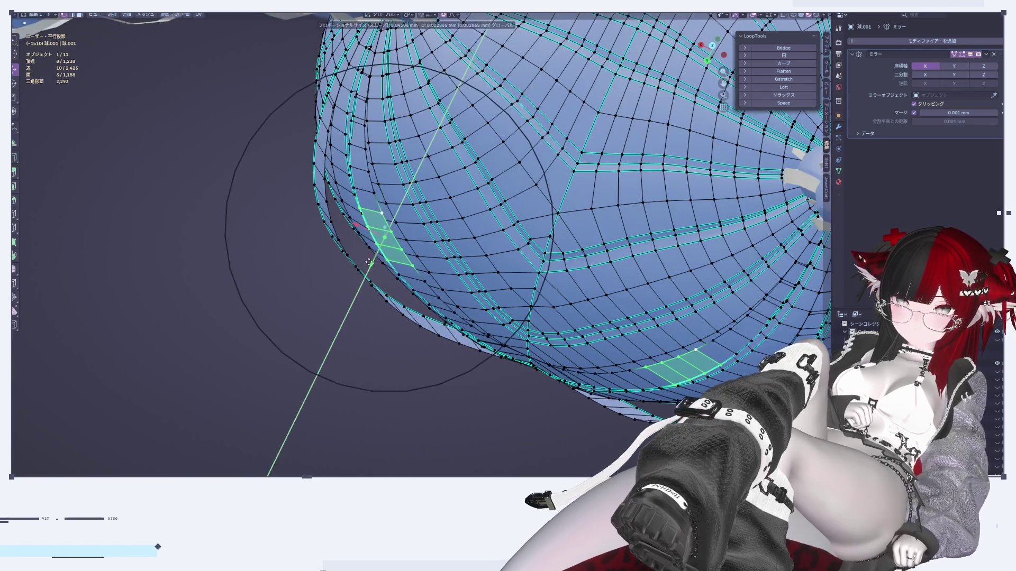
pyautogui.click(368, 263)
pyautogui.press('Tab')
# Shift the selected edge loop slightly with soft falloff and review the smooth result.
pyautogui.moveTo(468, 268)
pyautogui.mouseDown(button='middle')
pyautogui.moveTo(547, 363)
pyautogui.moveTo(573, 377)
pyautogui.moveTo(530, 316)
pyautogui.mouseUp(button='middle')
pyautogui.scroll(5, 530, 315)
pyautogui.press('Tab')
pyautogui.moveTo(580, 293); pyautogui.dragTo(515, 220, button='middle')
pyautogui.moveTo(472, 193); pyautogui.dragTo(477, 190)
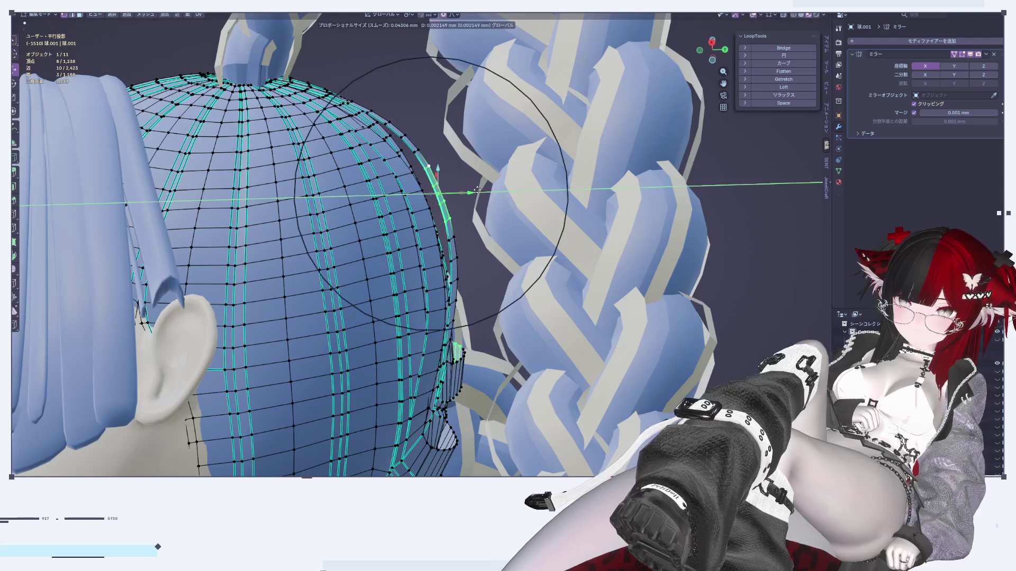
pyautogui.click(472, 191)
pyautogui.moveTo(473, 191); pyautogui.dragTo(415, 254, button='middle')
pyautogui.scroll(4, 455, 212)
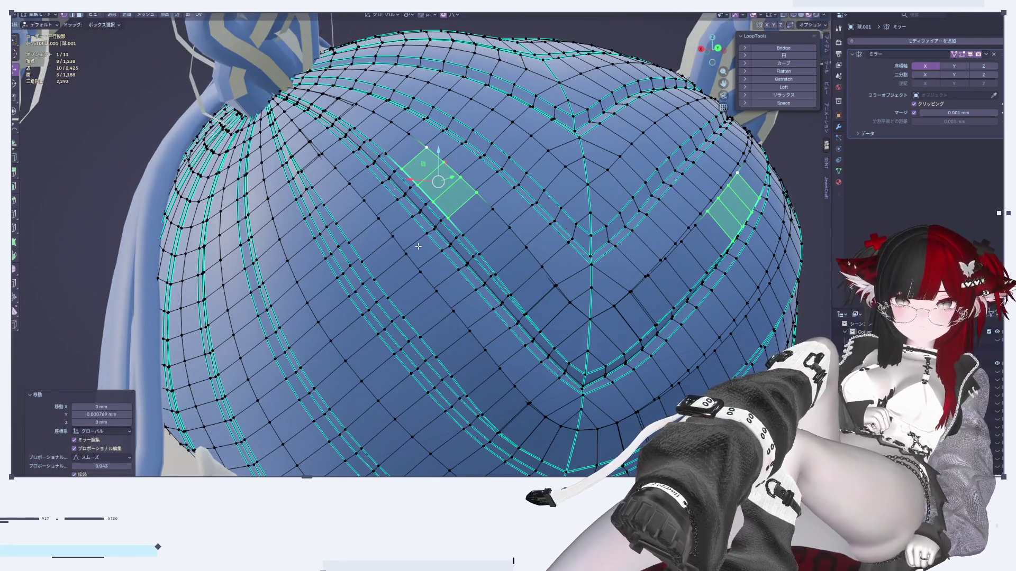
pyautogui.scroll(-4, 418, 246)
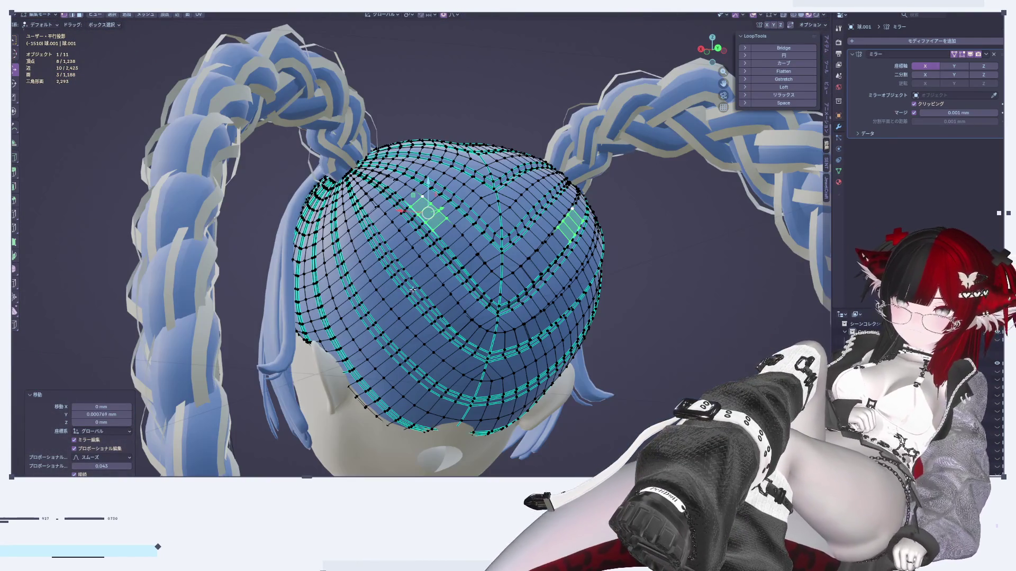
pyautogui.scroll(5, 409, 287)
pyautogui.press('Tab')
pyautogui.moveTo(438, 239); pyautogui.dragTo(447, 271, button='middle')
# Add a loop inside the groove and select a two-loop band; band moves are undone.
pyautogui.press('Tab')
pyautogui.press('g')
pyautogui.press('g')
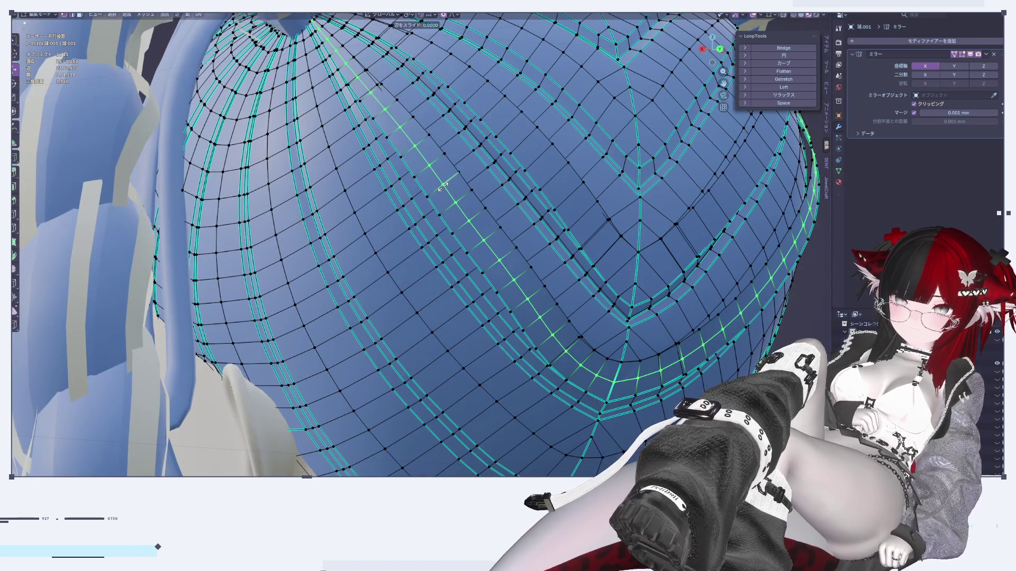
pyautogui.click(449, 183)
pyautogui.keyDown('alt'); pyautogui.keyDown('shift'); pyautogui.click(457, 168); pyautogui.keyUp('shift'); pyautogui.keyUp('alt')
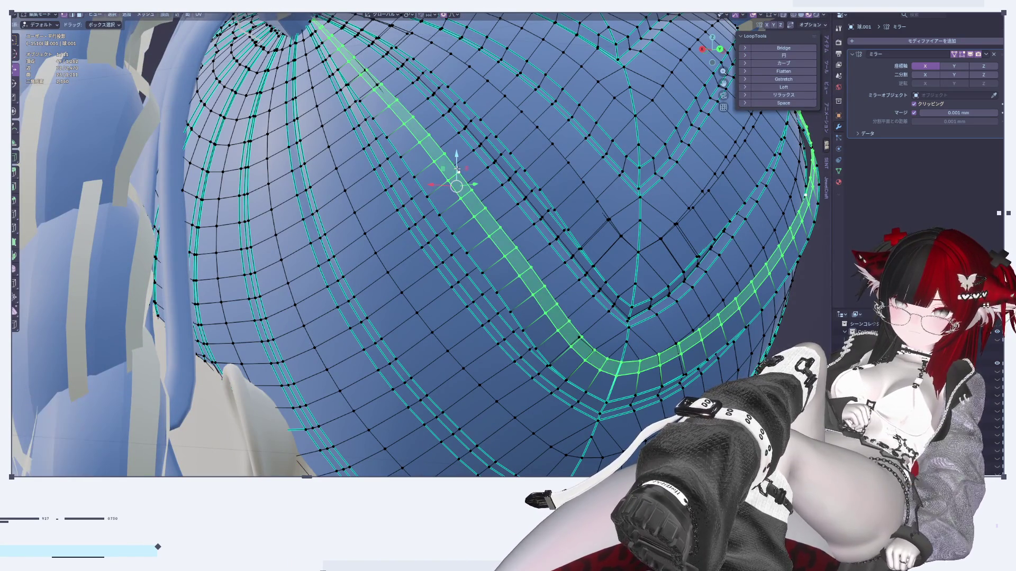
pyautogui.scroll(3, 449, 180)
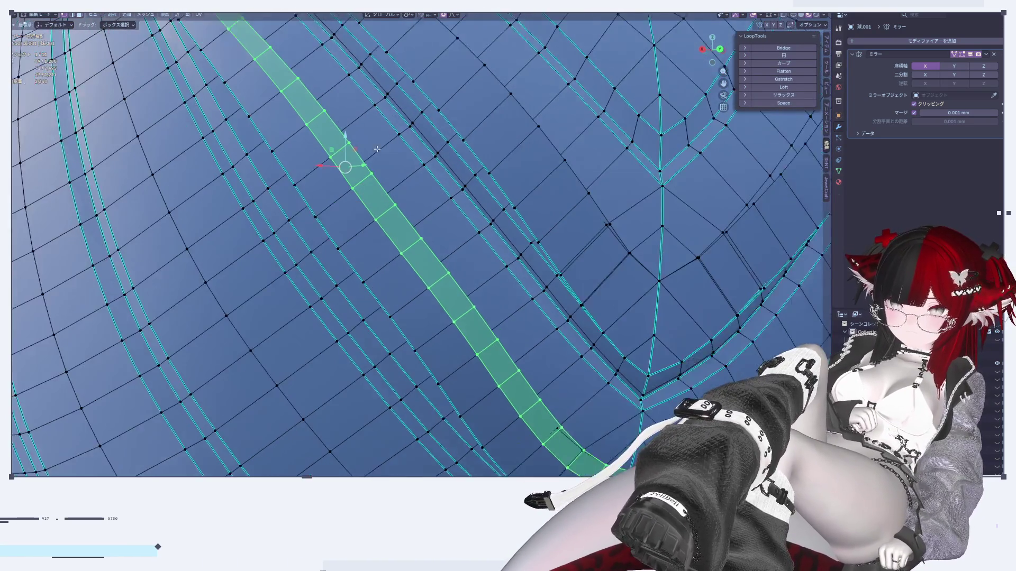
pyautogui.scroll(-2, 455, 224)
pyautogui.moveTo(455, 224); pyautogui.dragTo(439, 271, button='middle')
pyautogui.press('g')
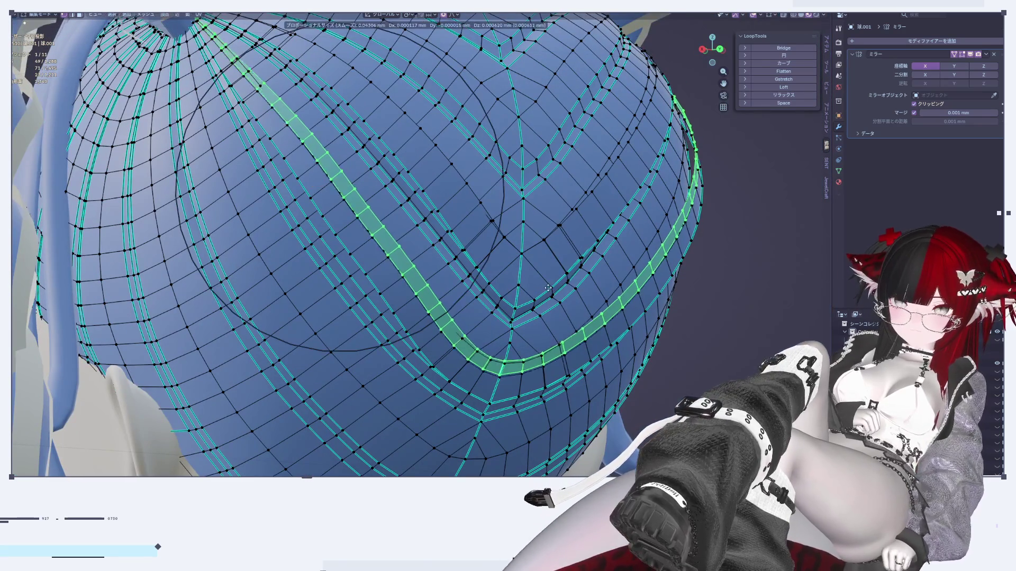
pyautogui.click(556, 278)
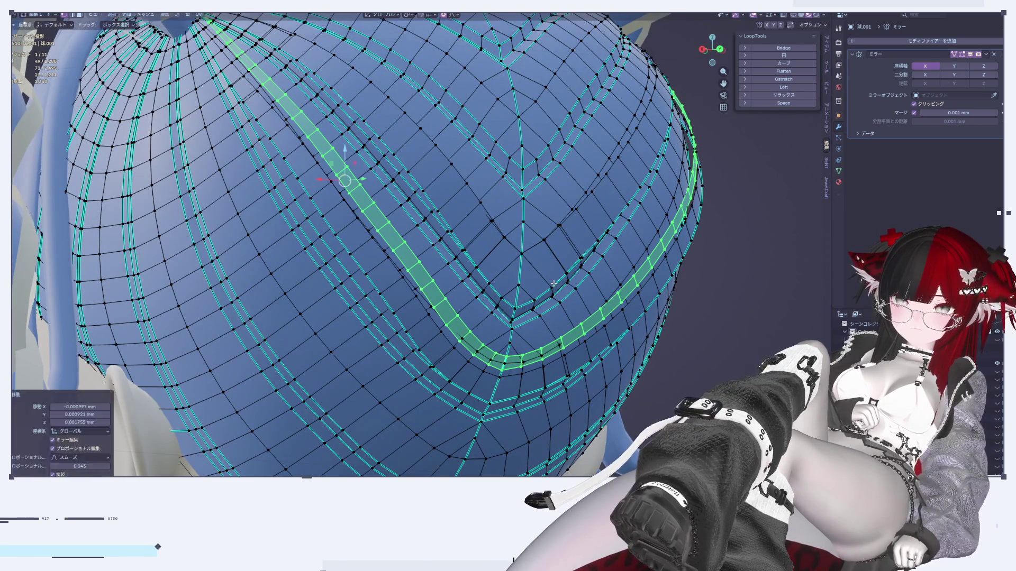
pyautogui.hotkey('ctrl', 'z')
pyautogui.moveTo(554, 282)
pyautogui.mouseDown(button='middle')
pyautogui.moveTo(412, 200)
pyautogui.moveTo(345, 209)
pyautogui.mouseUp(button='middle')
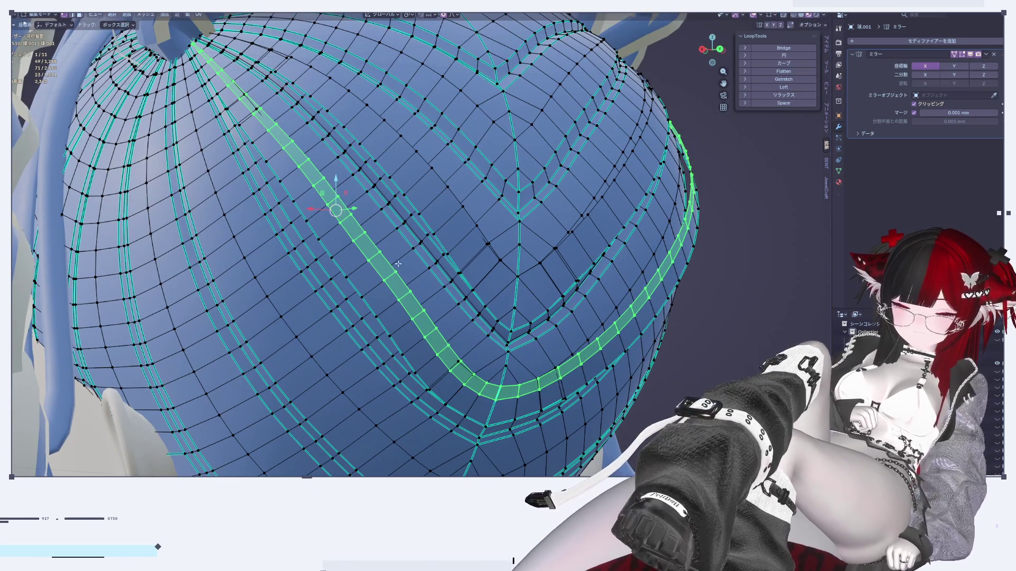
pyautogui.press('g')
pyautogui.press('Escape')
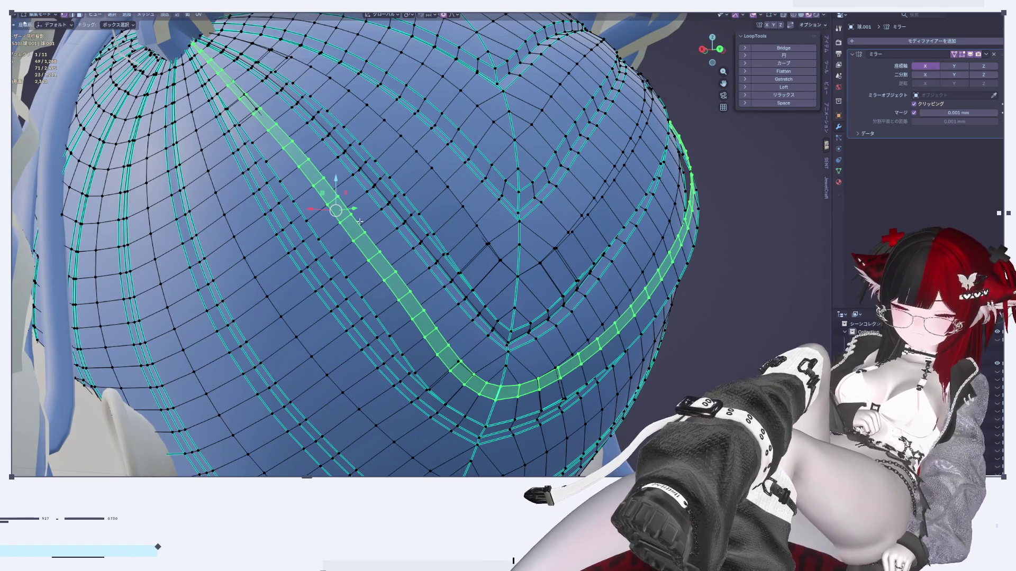
# Nudge the groove's edge loop and its short segments with proportional falloff.
pyautogui.keyDown('alt'); pyautogui.click(338, 199); pyautogui.keyUp('alt')
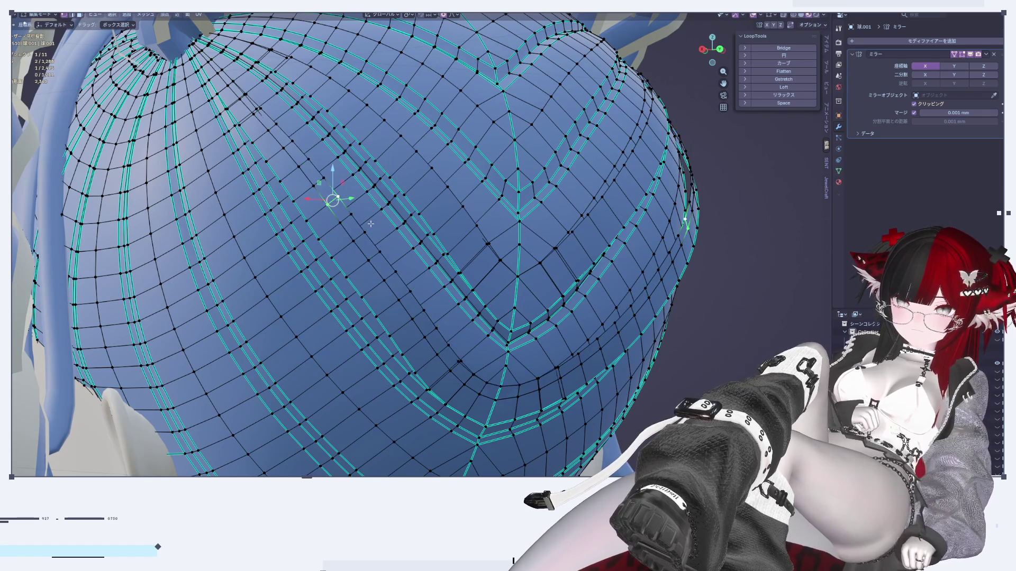
pyautogui.press('g')
pyautogui.click(392, 231)
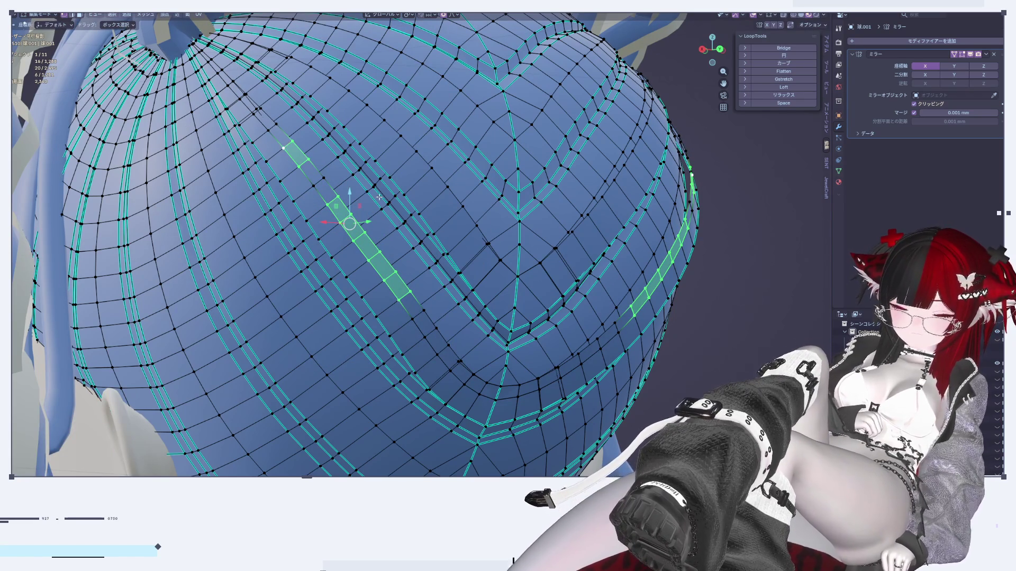
pyautogui.press('g')
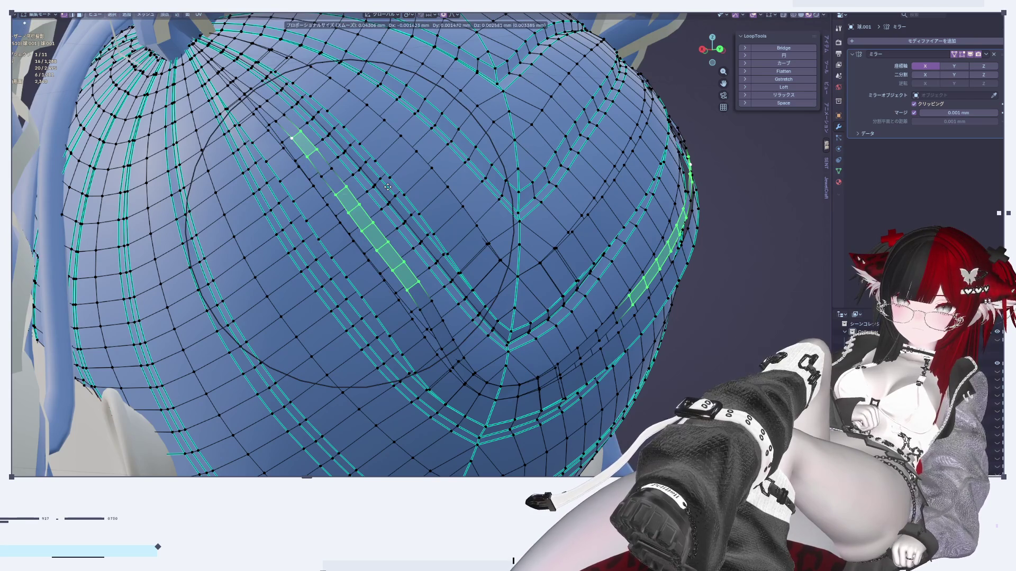
pyautogui.click(388, 187)
# Adjust the small edge at the chevron's bottom tip with soft falloff.
pyautogui.moveTo(388, 187); pyautogui.dragTo(427, 251, button='middle')
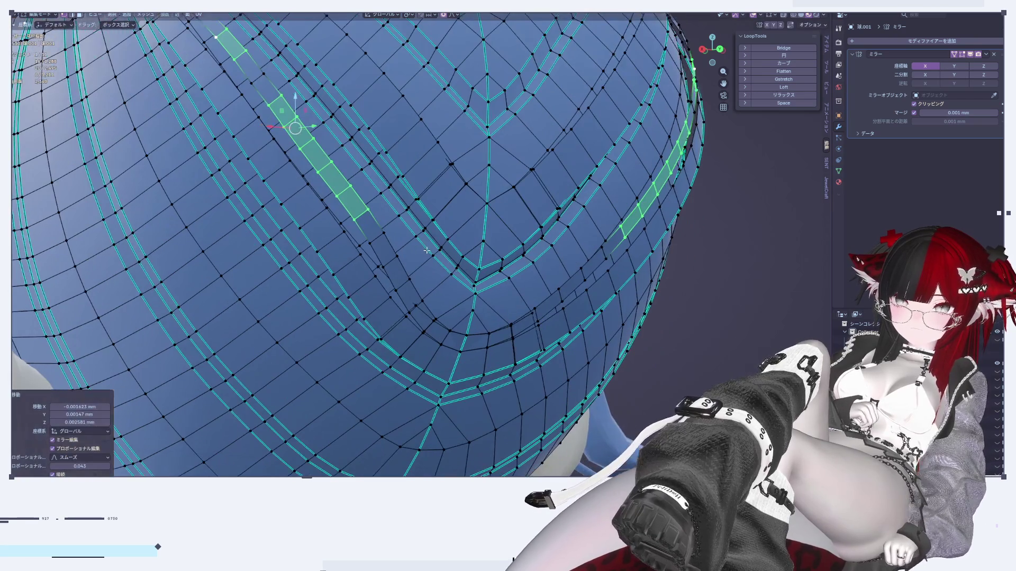
pyautogui.click(467, 342)
pyautogui.press('g')
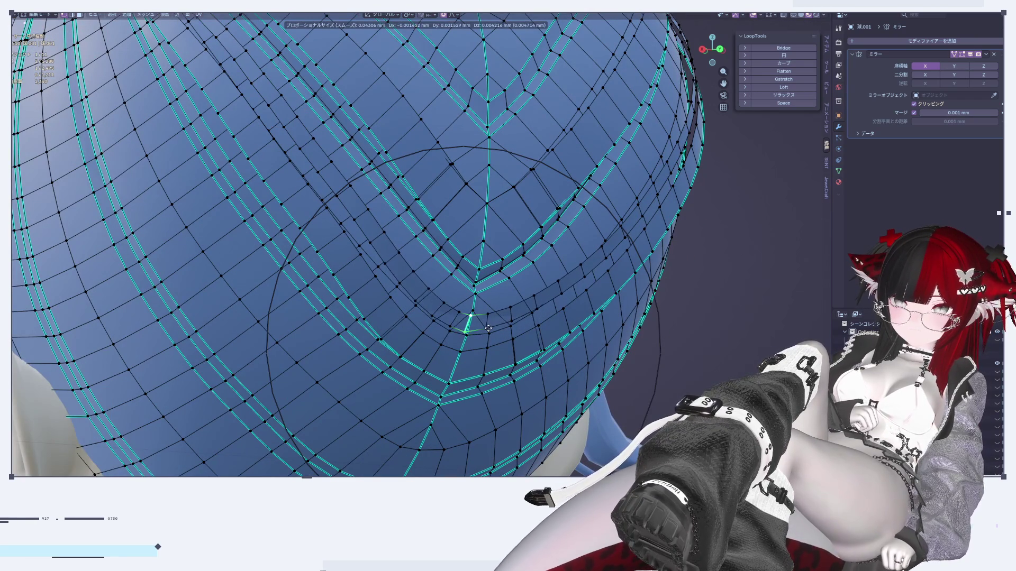
pyautogui.click(494, 316)
pyautogui.moveTo(495, 316)
pyautogui.mouseDown(button='middle')
pyautogui.moveTo(503, 352)
pyautogui.moveTo(496, 316)
pyautogui.moveTo(507, 333)
pyautogui.moveTo(518, 329)
pyautogui.moveTo(516, 291)
pyautogui.moveTo(476, 310)
pyautogui.moveTo(413, 291)
pyautogui.mouseUp(button='middle')
pyautogui.press('Tab')
pyautogui.scroll(-5, 404, 265)
# Undo the last tip tweak and duplicate the U-shaped groove face loop in place.
pyautogui.scroll(6, 462, 338)
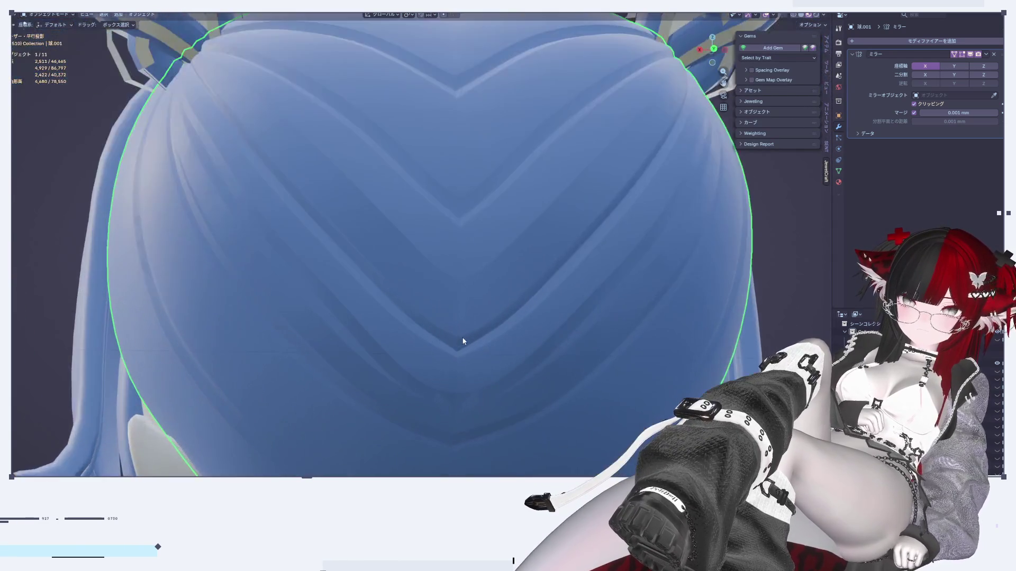
pyautogui.press('Tab')
pyautogui.hotkey('ctrl', 'z')
pyautogui.hotkey('ctrl', 'z')
pyautogui.hotkey('ctrl', 'z')
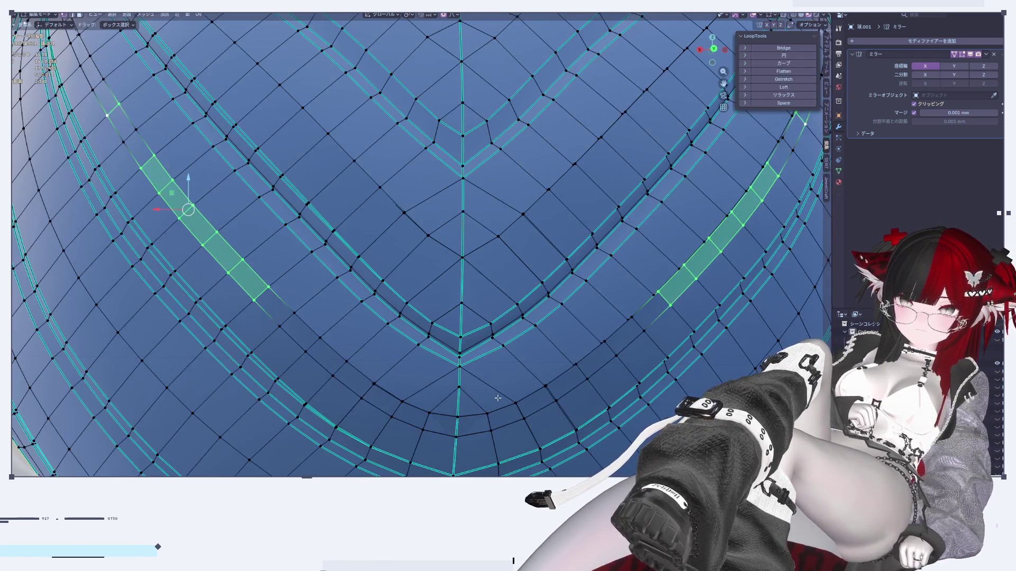
pyautogui.keyDown('alt'); pyautogui.click(497, 391); pyautogui.keyUp('alt')
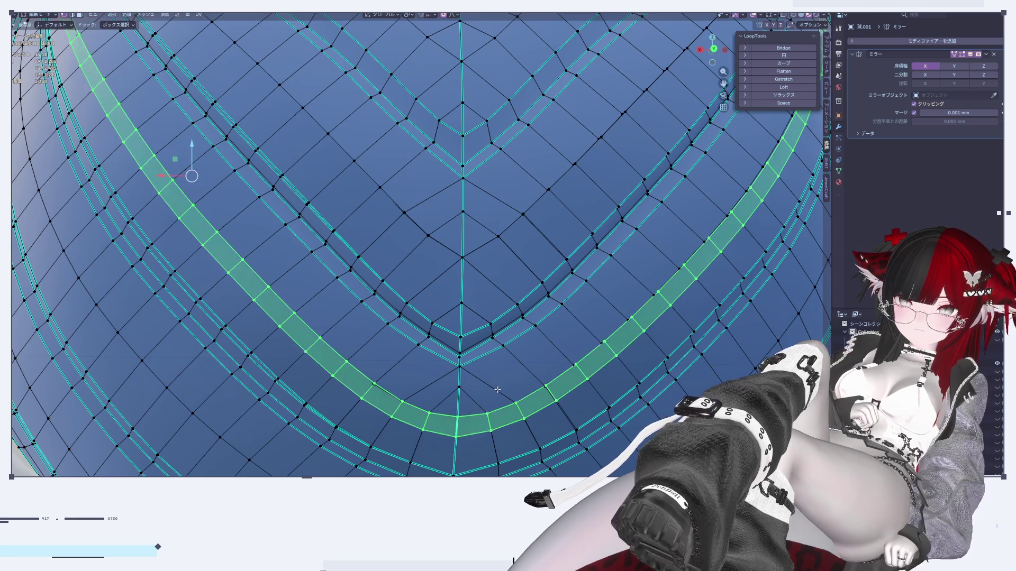
pyautogui.click(228, 74)
pyautogui.moveTo(227, 74)
pyautogui.mouseDown(button='middle')
pyautogui.moveTo(191, 254)
pyautogui.moveTo(159, 148)
pyautogui.mouseUp(button='middle')
pyautogui.click(156, 142)
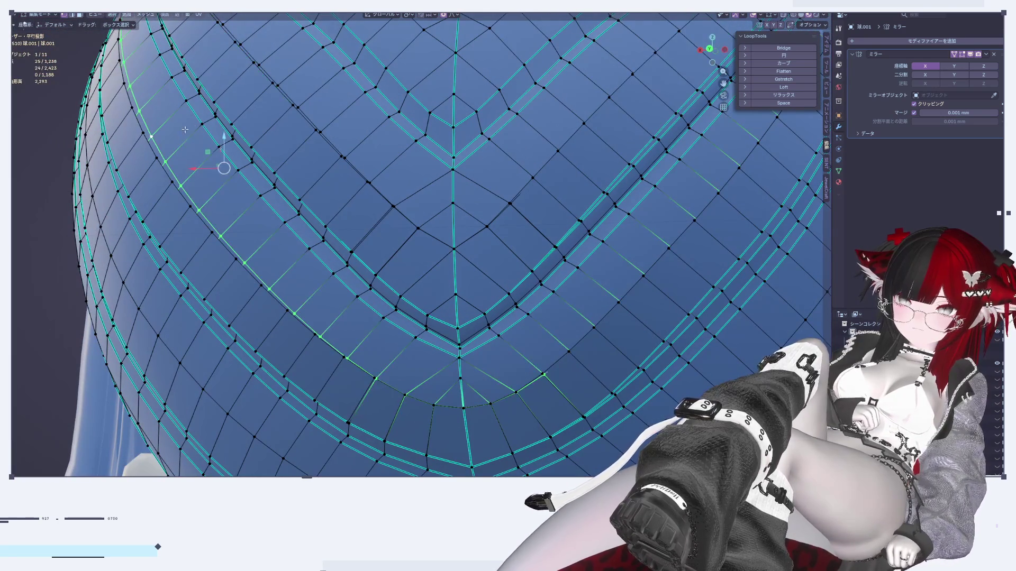
pyautogui.keyDown('alt'); pyautogui.click(198, 122); pyautogui.keyUp('alt')
pyautogui.moveTo(199, 122); pyautogui.dragTo(331, 257, button='middle')
pyautogui.moveTo(489, 381)
pyautogui.mouseDown(button='middle')
pyautogui.moveTo(513, 399)
pyautogui.moveTo(410, 372)
pyautogui.mouseUp(button='middle')
pyautogui.hotkey('shift', 'd')
pyautogui.press('Escape')
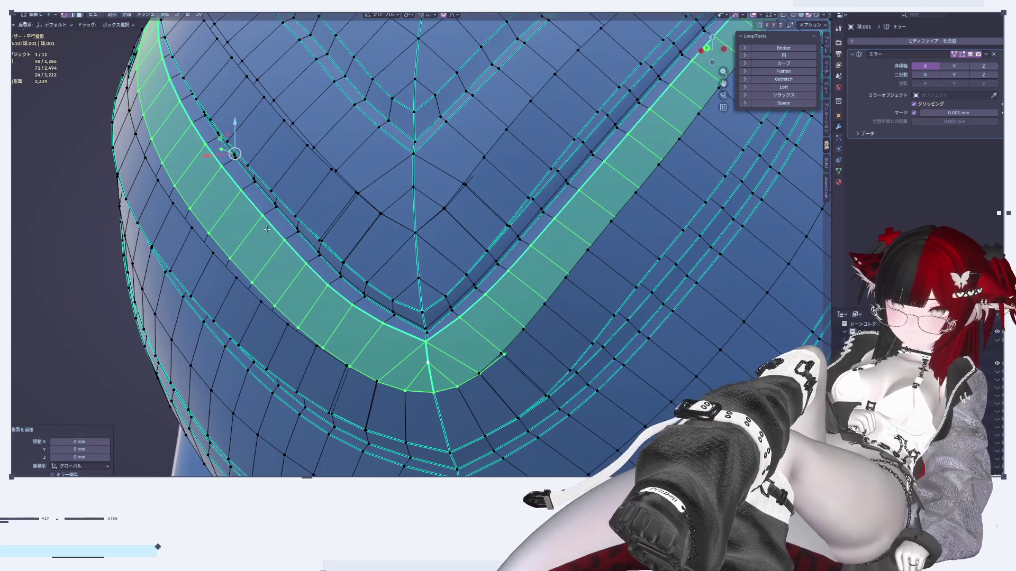
# Edge-slide the band's edge loop toward the crease, ending at factor 0.256.
pyautogui.keyDown('alt'); pyautogui.click(172, 174); pyautogui.keyUp('alt')
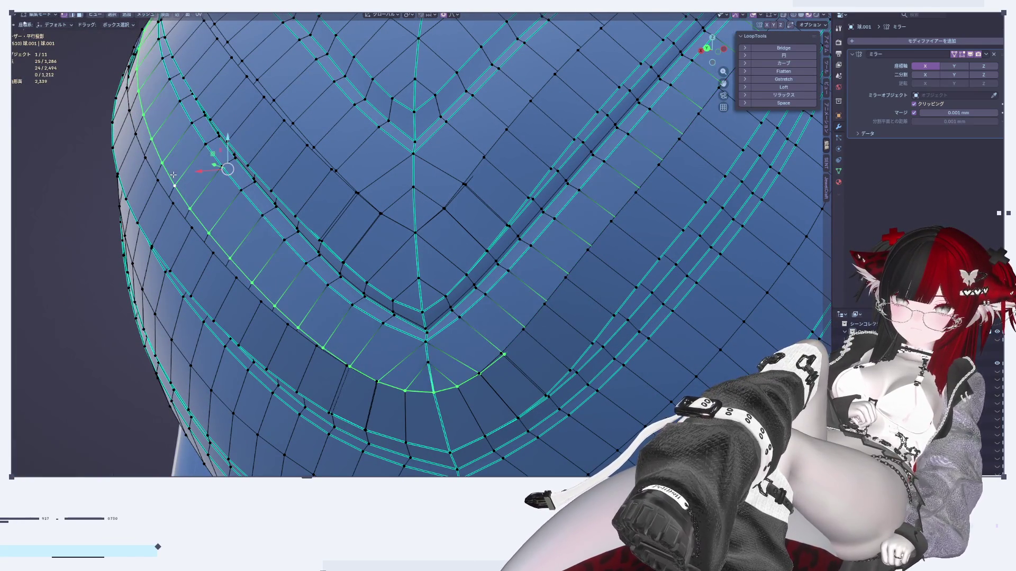
pyautogui.press('g')
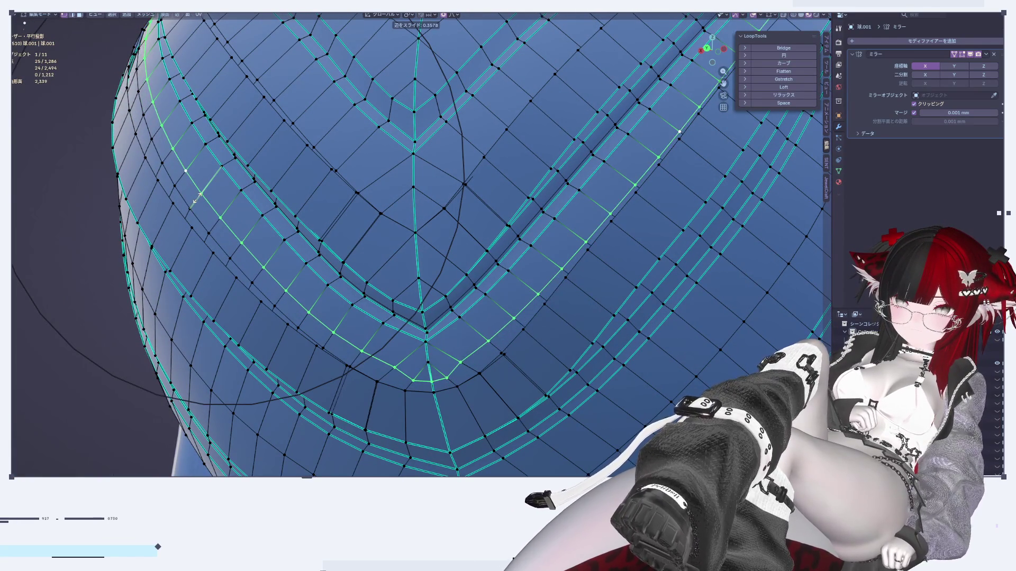
pyautogui.click(215, 161)
pyautogui.press('g')
pyautogui.press('g')
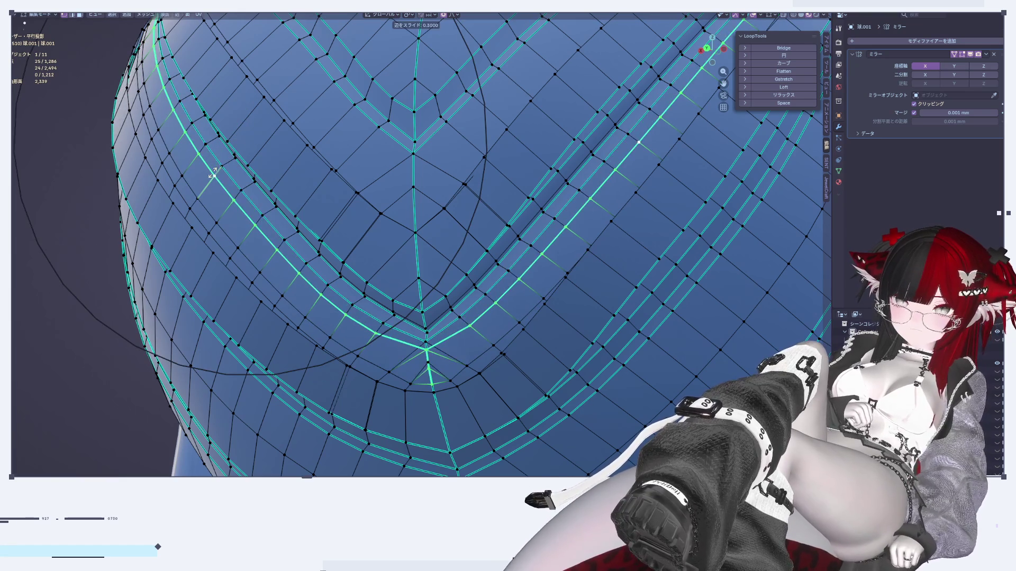
pyautogui.click(317, 249)
pyautogui.moveTo(317, 249); pyautogui.dragTo(349, 275, button='middle')
pyautogui.scroll(5, 212, 199)
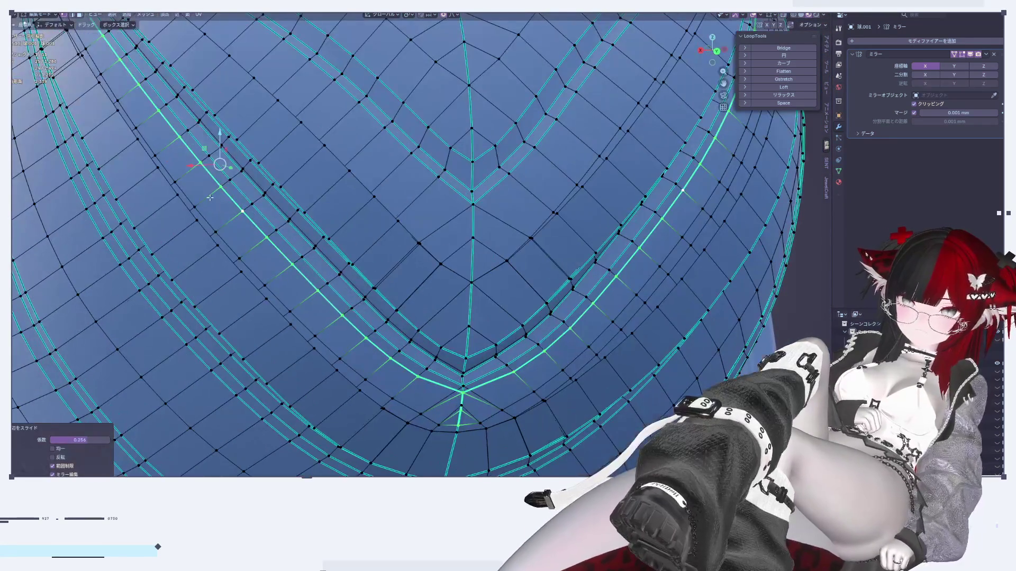
# Move the short groove segment and its mirror along Y with soft falloff.
pyautogui.click(190, 177)
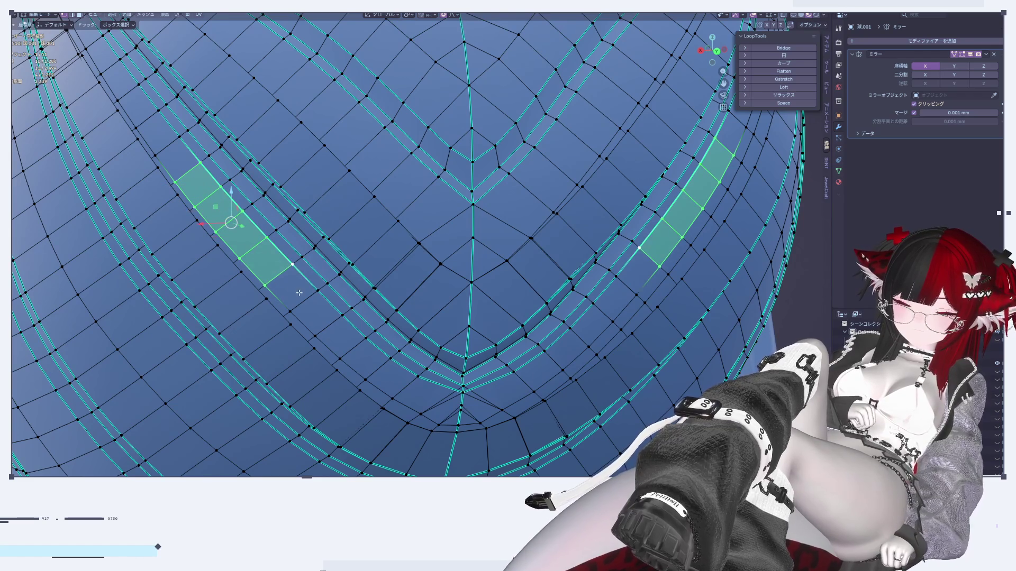
pyautogui.scroll(-4, 315, 319)
pyautogui.moveTo(316, 319); pyautogui.dragTo(216, 224, button='middle')
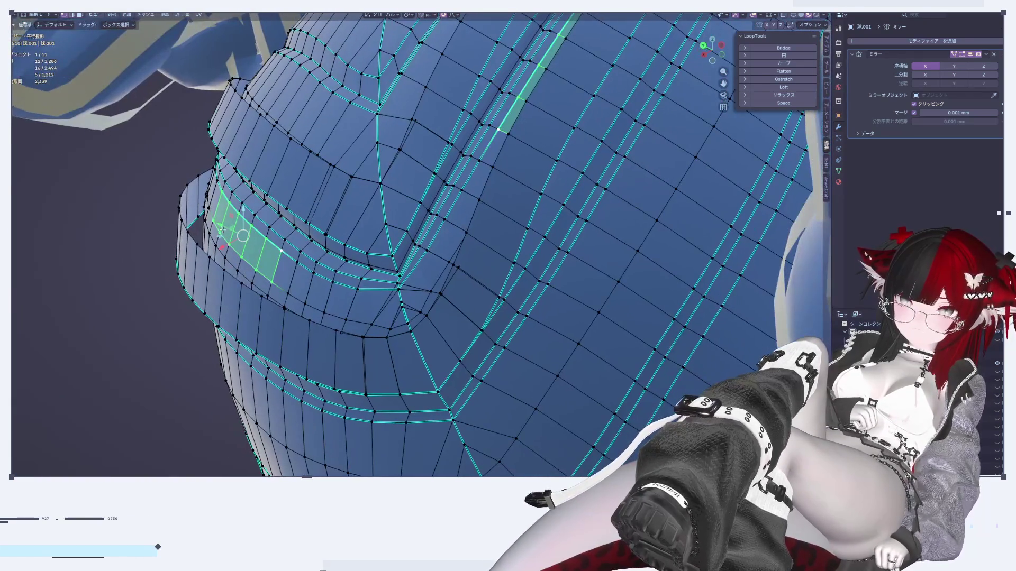
pyautogui.press('g')
pyautogui.press('y')
pyautogui.click(205, 223)
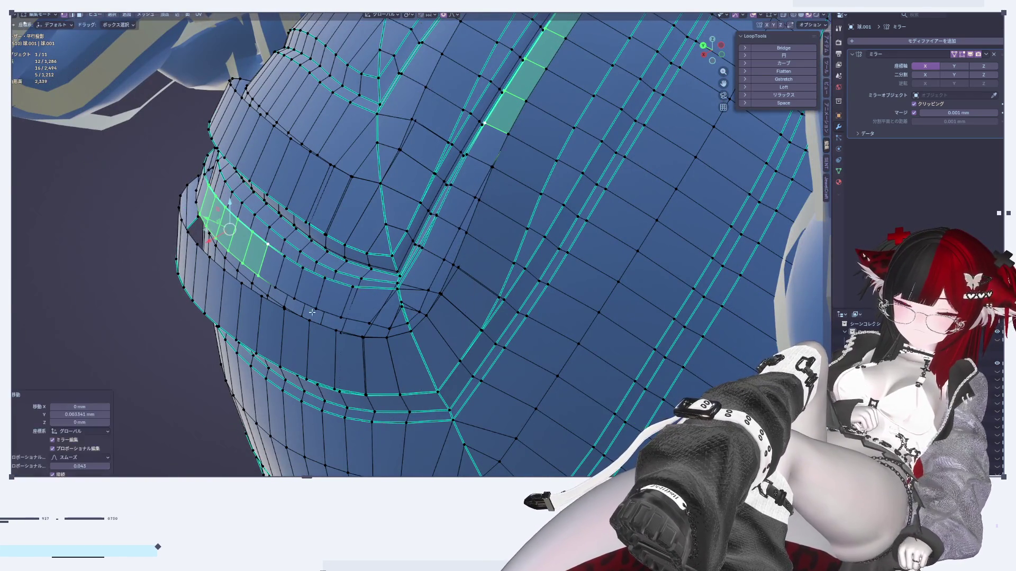
# Toggle between Object and Edit Mode to check the grooves on the smooth surface.
pyautogui.press('Tab')
pyautogui.moveTo(439, 351)
pyautogui.mouseDown(button='middle')
pyautogui.moveTo(506, 345)
pyautogui.moveTo(516, 354)
pyautogui.moveTo(378, 318)
pyautogui.moveTo(566, 394)
pyautogui.moveTo(432, 218)
pyautogui.moveTo(435, 338)
pyautogui.moveTo(347, 309)
pyautogui.mouseUp(button='middle')
pyautogui.press('Tab')
pyautogui.press('Tab')
pyautogui.scroll(2, 398, 322)
pyautogui.press('Tab')
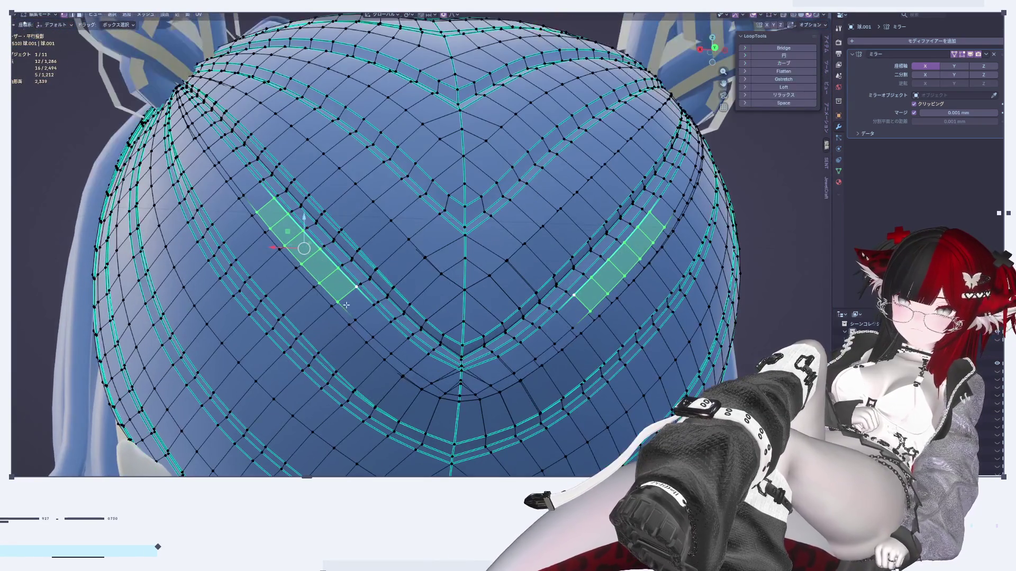
# Slide the heart-shaped edge loop along the surface and return to Object Mode.
pyautogui.keyDown('alt'); pyautogui.click(348, 309); pyautogui.keyUp('alt')
pyautogui.scroll(1, 350, 318)
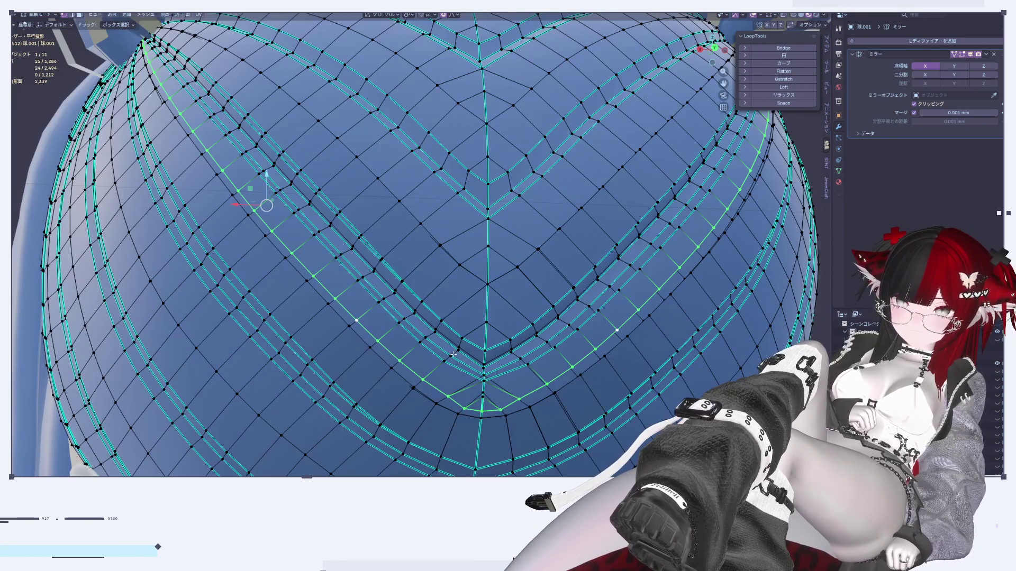
pyautogui.moveTo(460, 376); pyautogui.dragTo(556, 373)
pyautogui.press('g')
pyautogui.press('g')
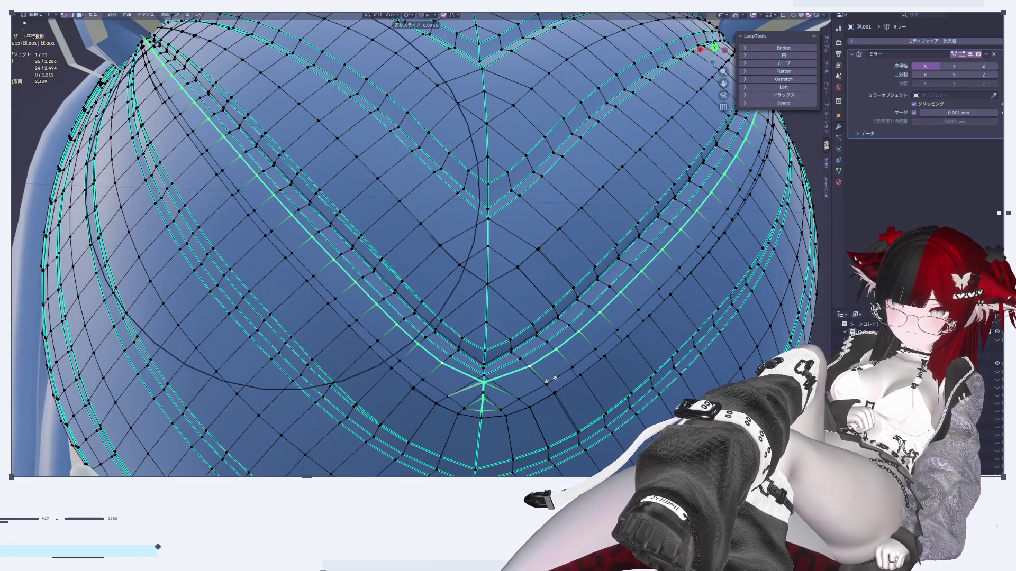
pyautogui.click(551, 398)
pyautogui.press('Tab')
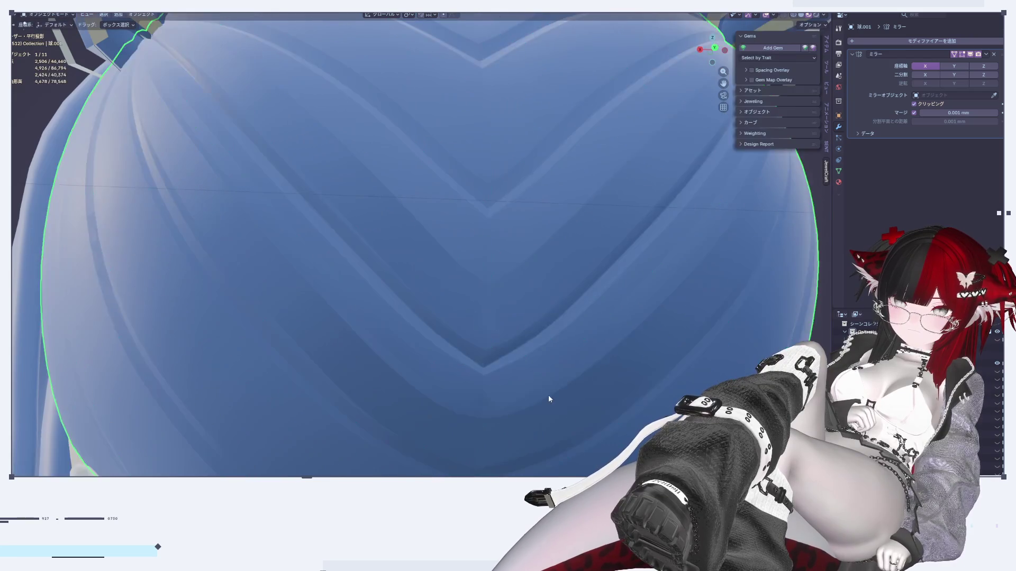
# Orbit and zoom into tilted close-ups of the hair cap.
pyautogui.scroll(-5, 548, 395)
pyautogui.moveTo(544, 383)
pyautogui.mouseDown(button='middle')
pyautogui.moveTo(588, 422)
pyautogui.moveTo(476, 365)
pyautogui.mouseUp(button='middle')
pyautogui.scroll(5, 434, 338)
pyautogui.moveTo(389, 313)
pyautogui.mouseDown(button='middle')
pyautogui.moveTo(343, 298)
pyautogui.moveTo(317, 328)
pyautogui.mouseUp(button='middle')
pyautogui.scroll(-5, 334, 331)
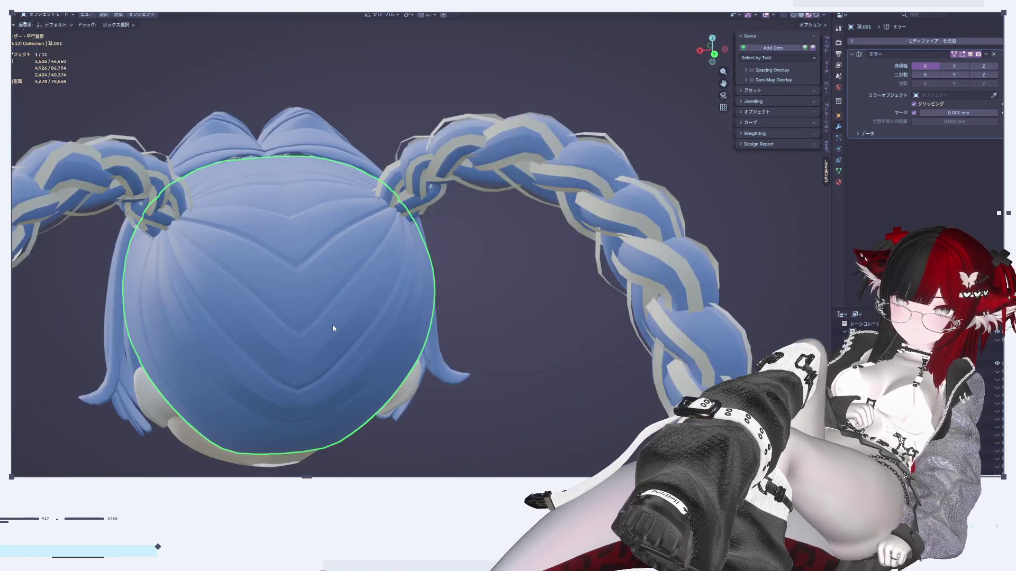
pyautogui.scroll(5, 363, 272)
pyautogui.moveTo(363, 272); pyautogui.dragTo(398, 228, button='middle')
pyautogui.scroll(-5, 474, 236)
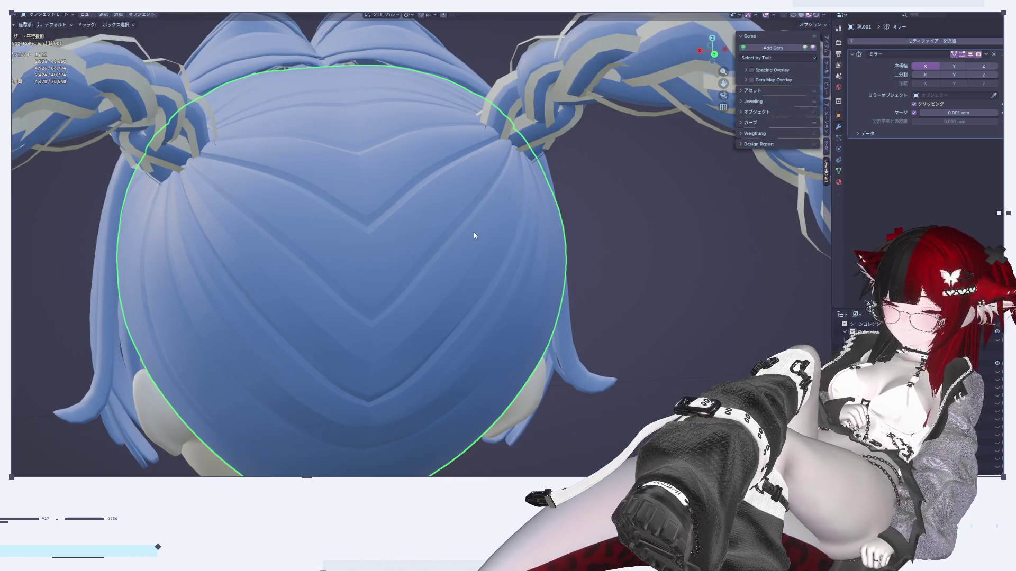
pyautogui.scroll(2, 473, 235)
# Inspect the cap mesh in Edit Mode, comparing it with the smooth Object Mode preview.
pyautogui.press('Tab')
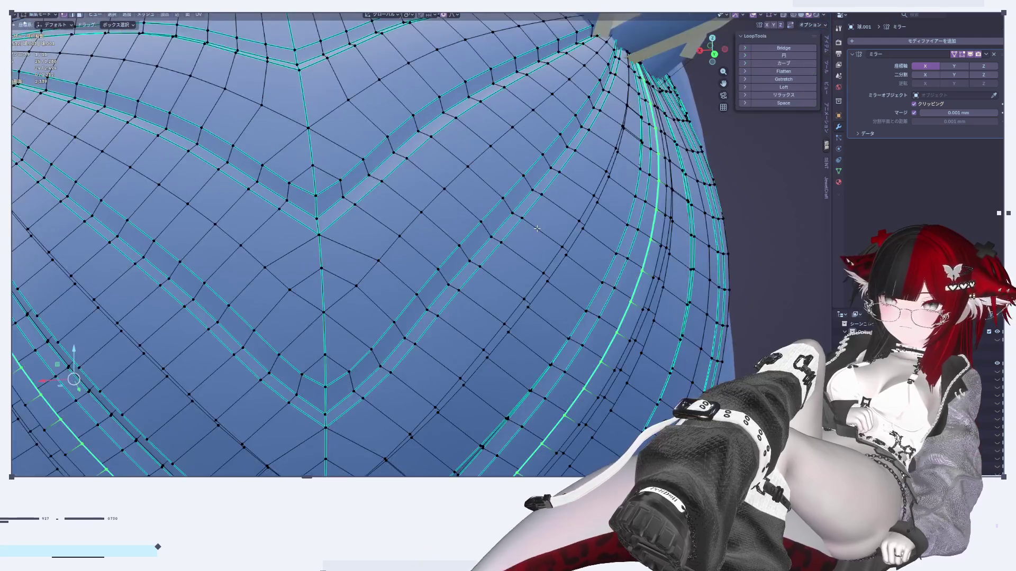
pyautogui.scroll(-5, 513, 220)
pyautogui.moveTo(513, 220)
pyautogui.mouseDown(button='middle')
pyautogui.moveTo(469, 208)
pyautogui.moveTo(503, 274)
pyautogui.moveTo(588, 239)
pyautogui.moveTo(443, 183)
pyautogui.mouseUp(button='middle')
pyautogui.scroll(-3, 503, 274)
pyautogui.press('Tab')
pyautogui.scroll(5, 554, 264)
pyautogui.press('Tab')
# Duplicate a groove face band on the cap's lower side in place.
pyautogui.moveTo(279, 200)
pyautogui.mouseDown(button='middle')
pyautogui.moveTo(288, 191)
pyautogui.moveTo(266, 138)
pyautogui.moveTo(271, 125)
pyautogui.moveTo(528, 255)
pyautogui.moveTo(559, 289)
pyautogui.mouseUp(button='middle')
pyautogui.press('3')
pyautogui.keyDown('alt'); pyautogui.click(276, 140); pyautogui.keyUp('alt')
pyautogui.hotkey('shift', 'd')
pyautogui.press('Escape')
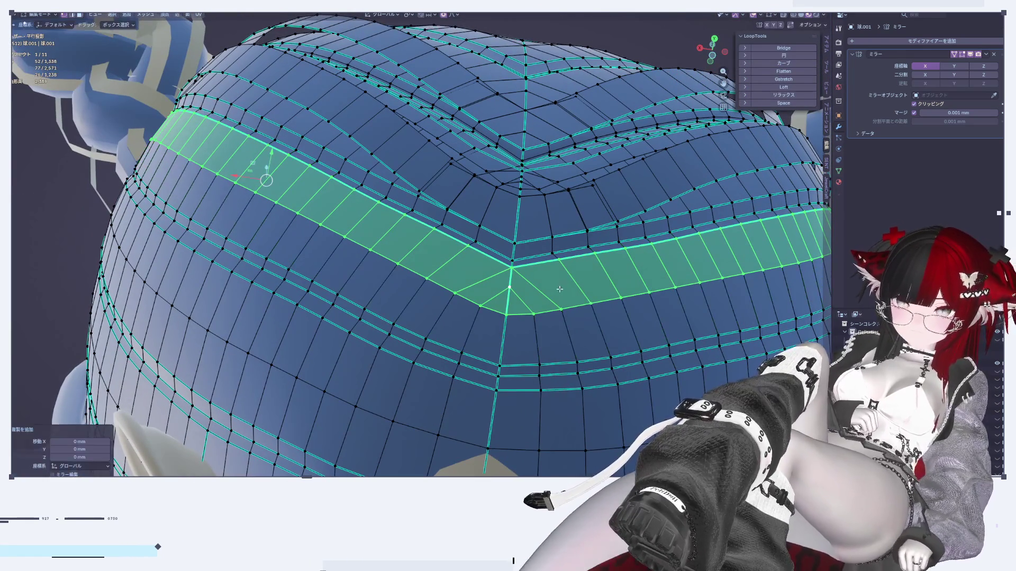
# Softly move a single side edge vertically along Z with proportional editing.
pyautogui.moveTo(402, 193)
pyautogui.mouseDown(button='middle')
pyautogui.moveTo(193, 258)
pyautogui.moveTo(227, 273)
pyautogui.moveTo(220, 268)
pyautogui.mouseUp(button='middle')
pyautogui.press('2')
pyautogui.click(211, 257)
pyautogui.press('g')
pyautogui.press('z')
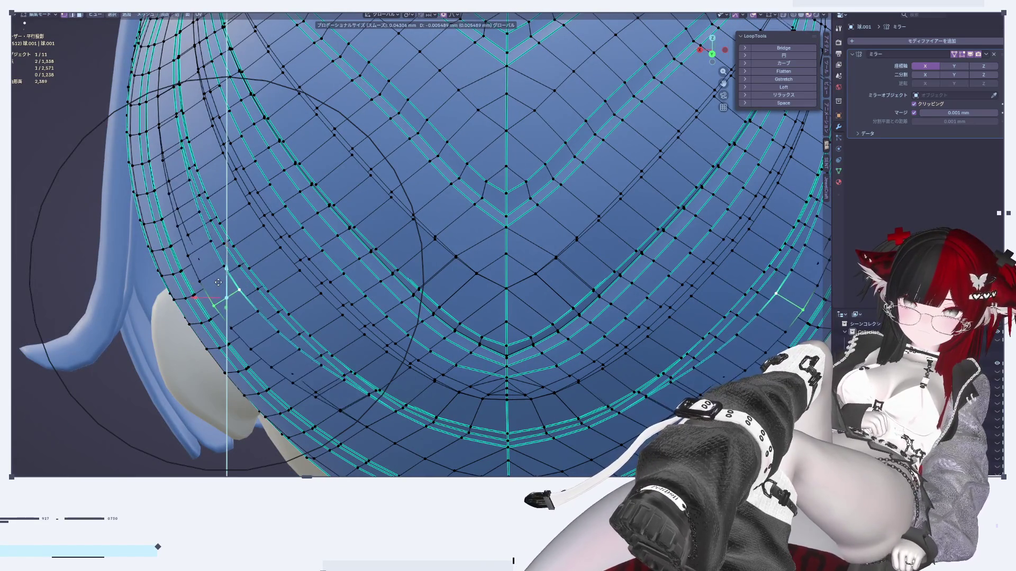
pyautogui.rightClick(222, 286)
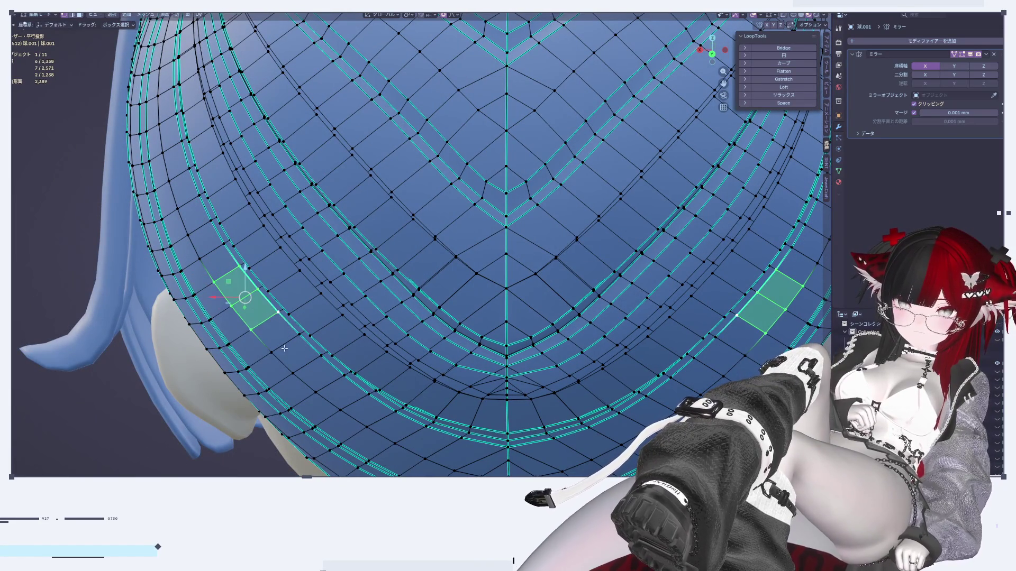
pyautogui.press('g')
pyautogui.press('z')
pyautogui.click(241, 281)
# Nudge the side edge along Y, then review the shape in Object Mode.
pyautogui.moveTo(240, 280)
pyautogui.mouseDown(button='middle')
pyautogui.moveTo(353, 290)
pyautogui.moveTo(364, 262)
pyautogui.moveTo(377, 287)
pyautogui.mouseUp(button='middle')
pyautogui.press('g')
pyautogui.press('y')
pyautogui.click(365, 263)
pyautogui.scroll(-5, 377, 287)
pyautogui.press('Tab')
pyautogui.moveTo(396, 327)
pyautogui.mouseDown(button='middle')
pyautogui.moveTo(408, 367)
pyautogui.moveTo(344, 379)
pyautogui.mouseUp(button='middle')
pyautogui.press('Tab')
pyautogui.scroll(5, 455, 171)
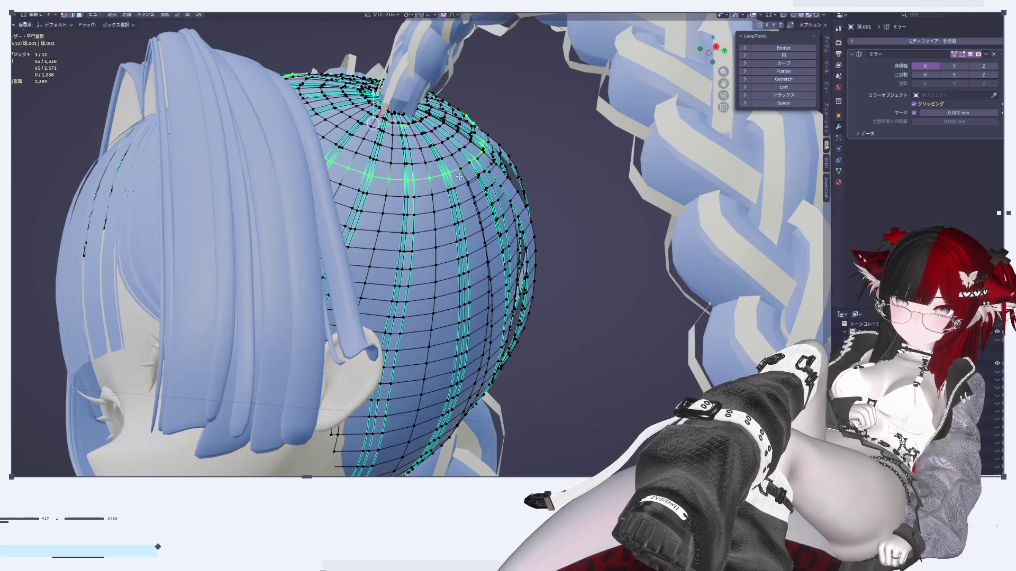
# Redo the soft move of the selection constrained to X and preview the back of the head.
pyautogui.moveTo(458, 174)
pyautogui.mouseDown(button='middle')
pyautogui.moveTo(457, 188)
pyautogui.moveTo(475, 158)
pyautogui.moveTo(491, 159)
pyautogui.mouseUp(button='middle')
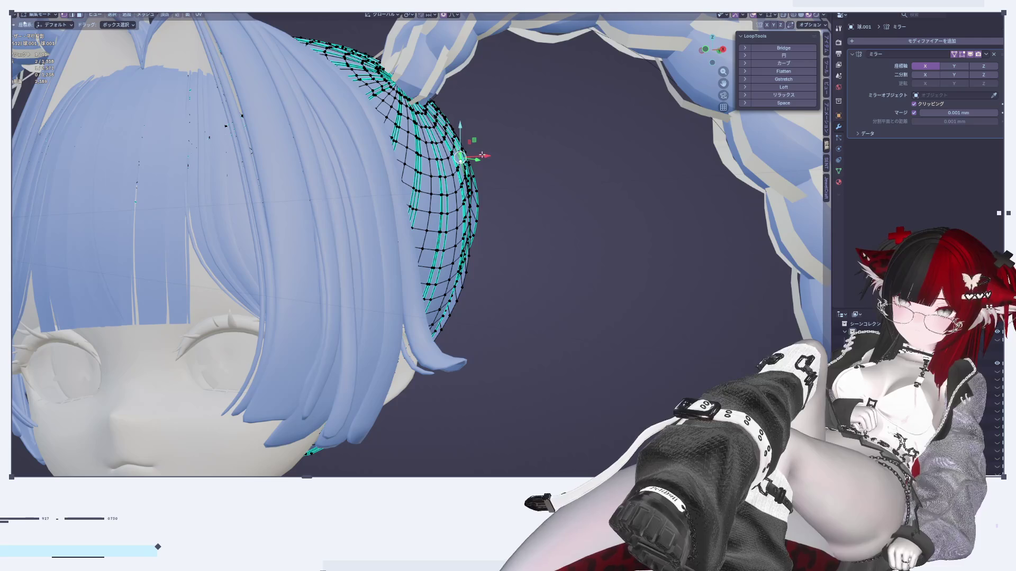
pyautogui.press('g')
pyautogui.click(479, 155)
pyautogui.hotkey('ctrl', 'z')
pyautogui.press('g')
pyautogui.press('x')
pyautogui.click(494, 153)
pyautogui.press('Tab')
pyautogui.moveTo(497, 169)
pyautogui.mouseDown(button='middle')
pyautogui.moveTo(538, 258)
pyautogui.moveTo(528, 218)
pyautogui.moveTo(517, 272)
pyautogui.moveTo(463, 384)
pyautogui.moveTo(465, 327)
pyautogui.moveTo(618, 289)
pyautogui.moveTo(522, 340)
pyautogui.moveTo(533, 347)
pyautogui.mouseUp(button='middle')
pyautogui.press('Tab')
# Duplicate a long heart-shaped chevron band of faces in place.
pyautogui.scroll(4, 444, 276)
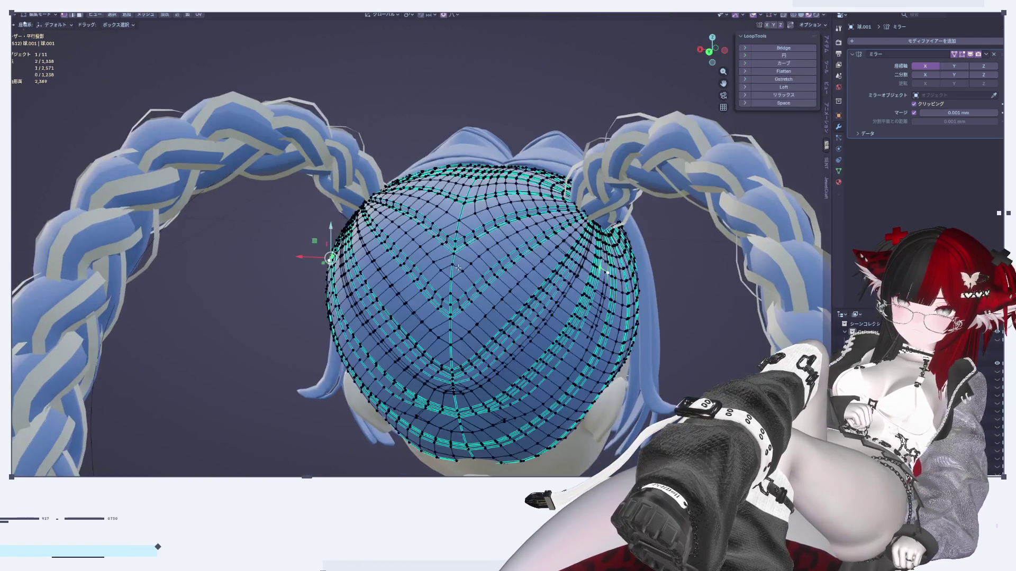
pyautogui.scroll(2, 444, 275)
pyautogui.moveTo(444, 276)
pyautogui.mouseDown(button='middle')
pyautogui.moveTo(460, 296)
pyautogui.moveTo(439, 286)
pyautogui.moveTo(451, 276)
pyautogui.moveTo(458, 292)
pyautogui.mouseUp(button='middle')
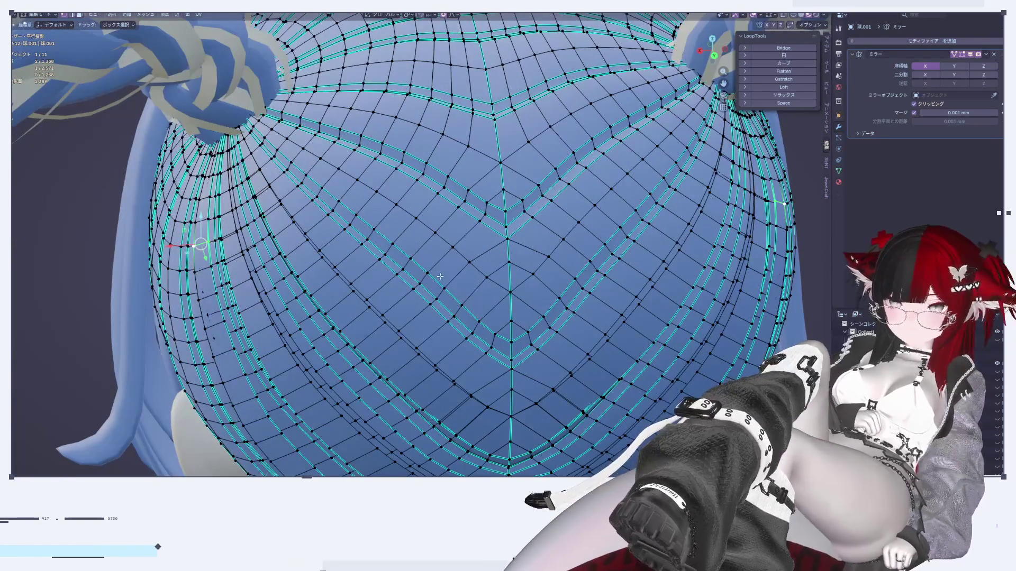
pyautogui.scroll(3, 446, 265)
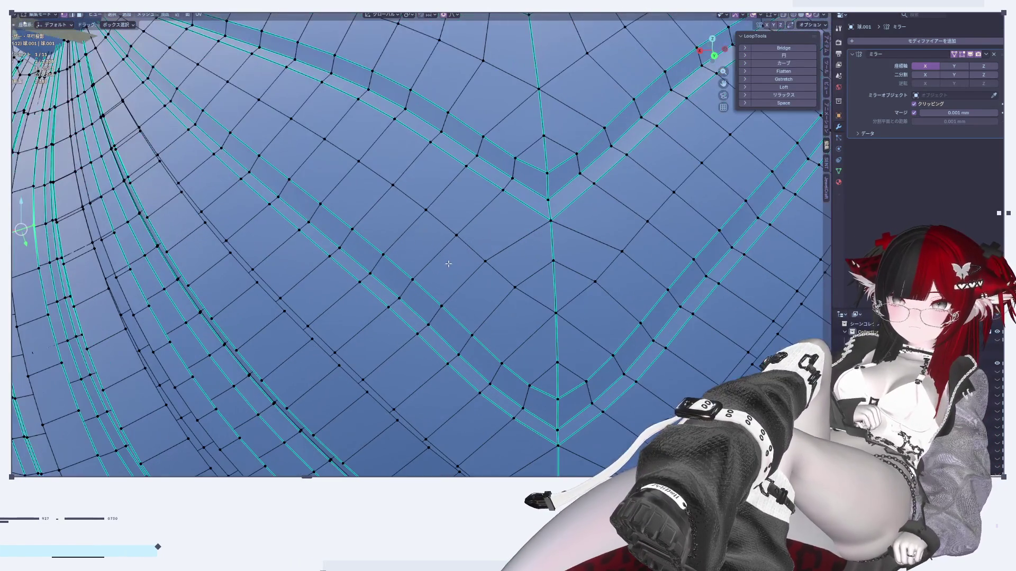
pyautogui.keyDown('alt'); pyautogui.click(349, 218); pyautogui.keyUp('alt')
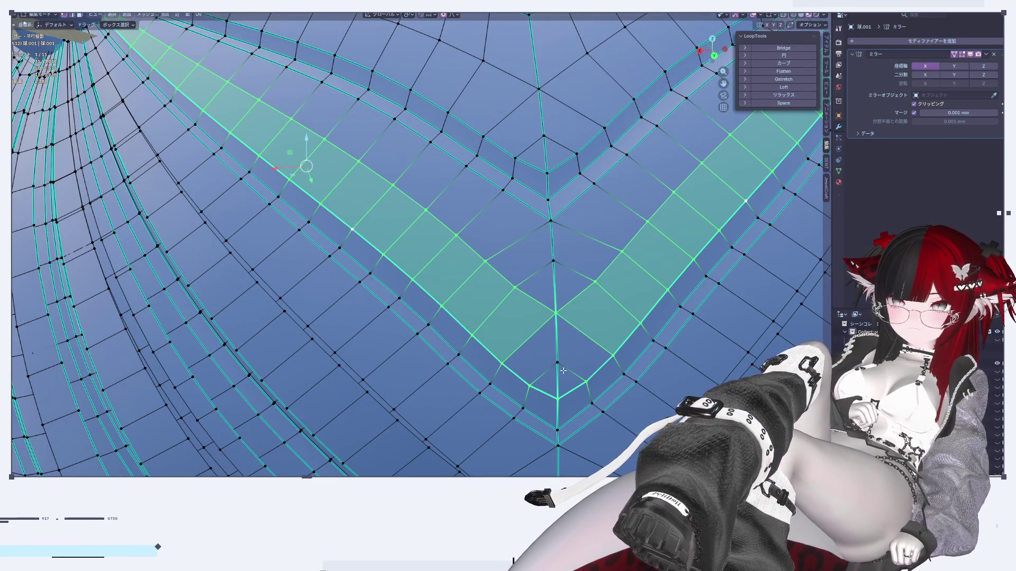
pyautogui.hotkey('shift', 'd')
pyautogui.press('Escape')
# Pull one edge of the chevron band along Y with soft falloff.
pyautogui.scroll(-2, 383, 220)
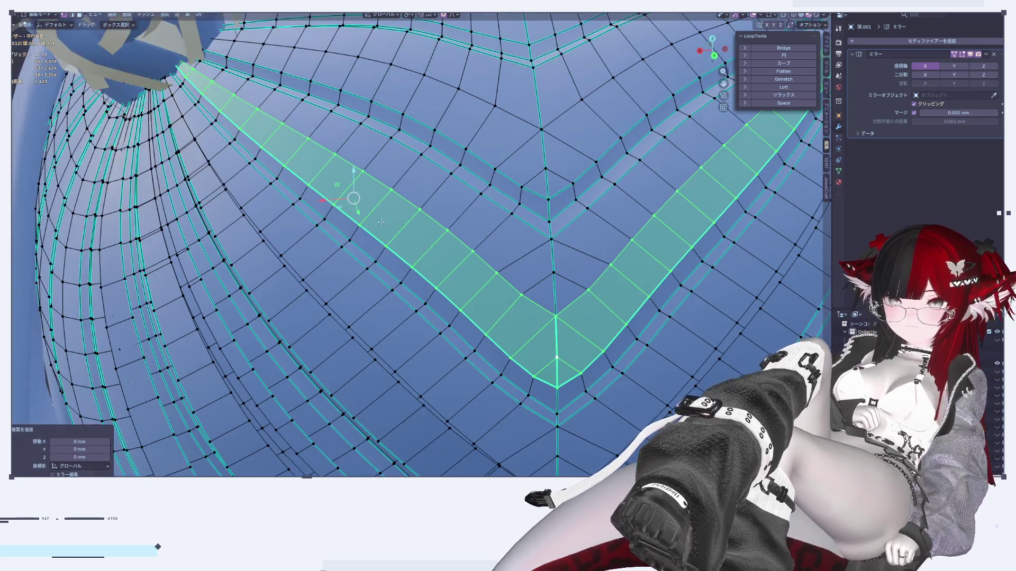
pyautogui.click(293, 152)
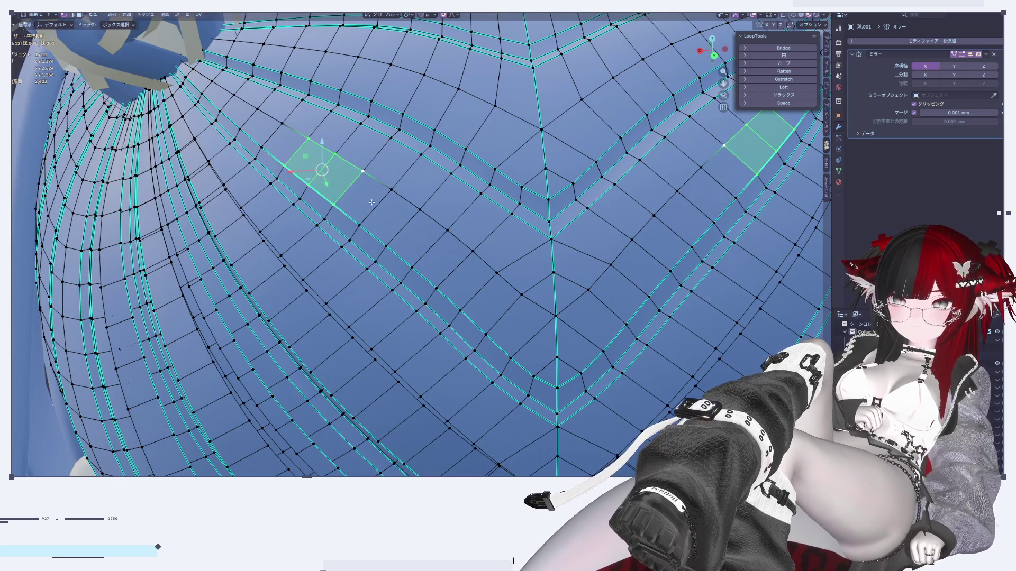
pyautogui.scroll(-5, 417, 239)
pyautogui.moveTo(417, 239); pyautogui.dragTo(317, 205, button='middle')
pyautogui.moveTo(331, 201); pyautogui.dragTo(312, 196)
pyautogui.moveTo(312, 196)
pyautogui.mouseDown(button='middle')
pyautogui.moveTo(463, 249)
pyautogui.moveTo(481, 301)
pyautogui.mouseUp(button='middle')
# Check the shading, then edge-slide the selected loop along the surface.
pyautogui.press('Tab')
pyautogui.scroll(-3, 500, 354)
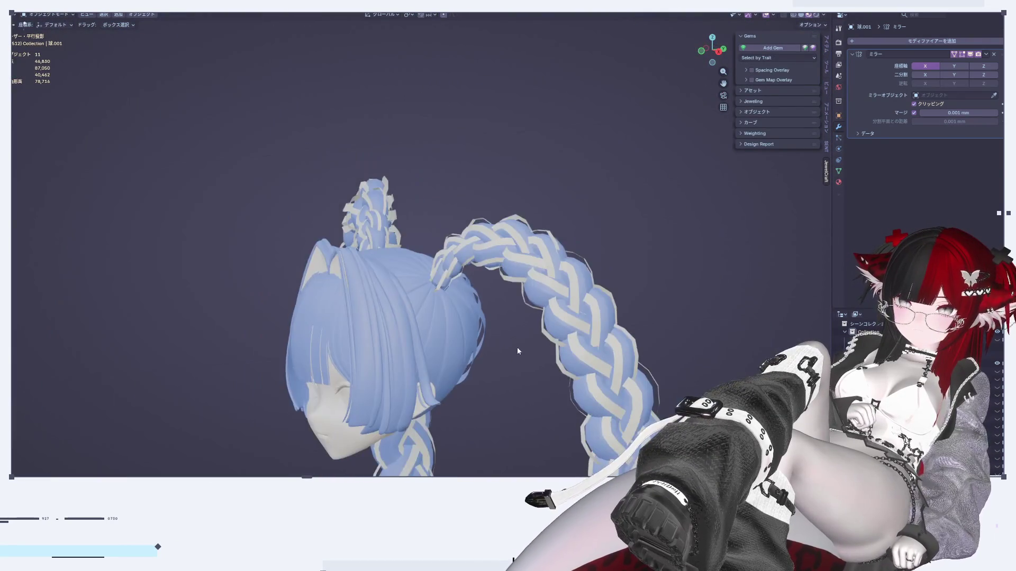
pyautogui.scroll(5, 512, 351)
pyautogui.moveTo(506, 342); pyautogui.dragTo(388, 312, button='middle')
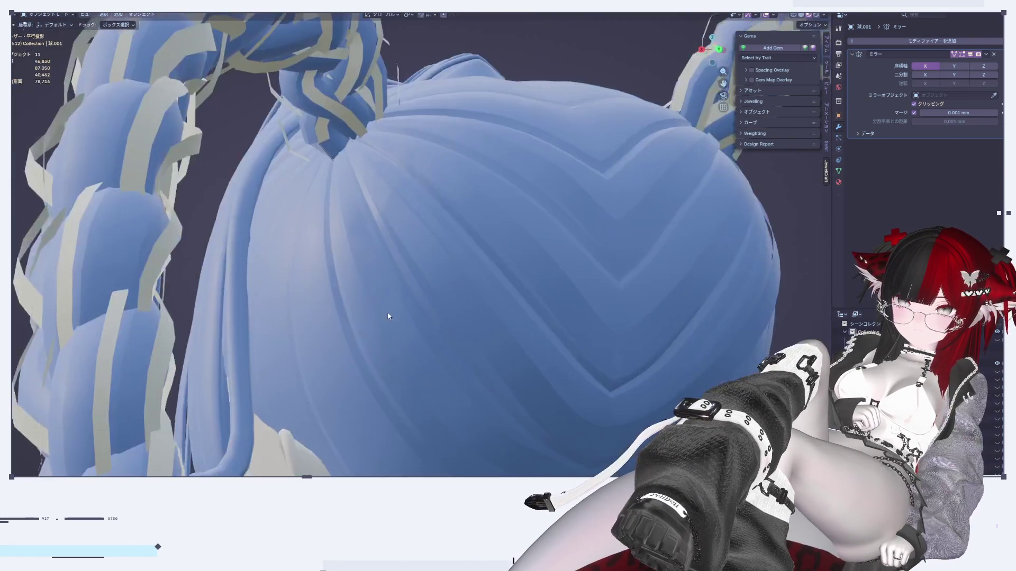
pyautogui.scroll(3, 386, 313)
pyautogui.press('Tab')
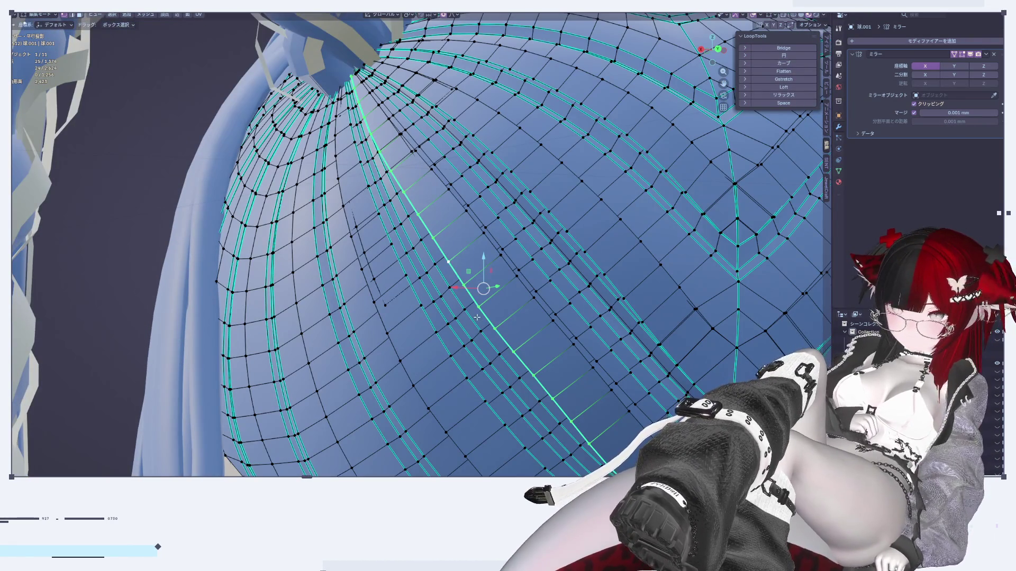
pyautogui.press('g')
pyautogui.press('g')
pyautogui.click(480, 315)
# Preview the groove and select a single edge at the chevron tip.
pyautogui.press('Tab')
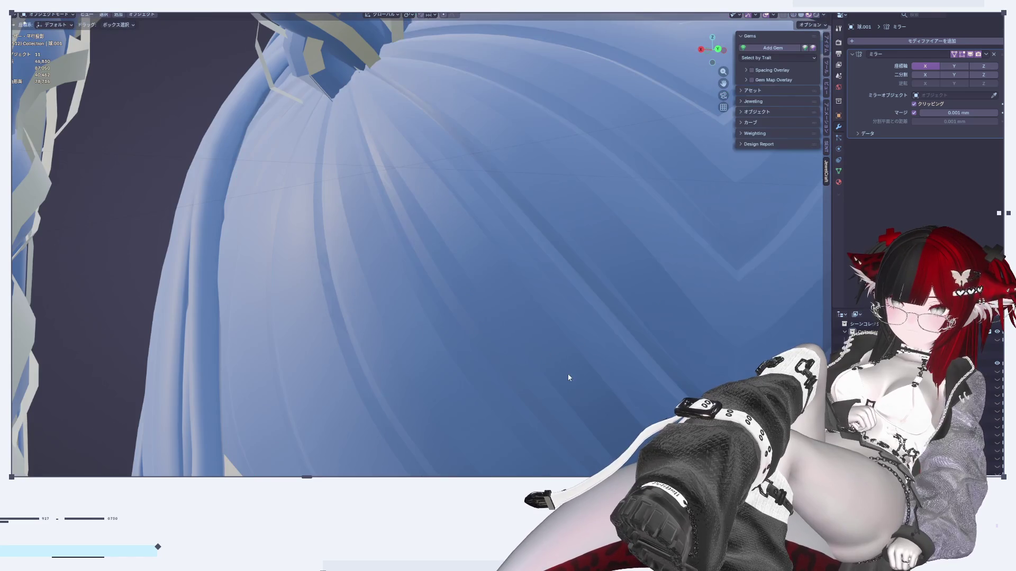
pyautogui.scroll(2, 462, 281)
pyautogui.moveTo(462, 280)
pyautogui.mouseDown(button='middle')
pyautogui.moveTo(516, 300)
pyautogui.moveTo(535, 290)
pyautogui.moveTo(578, 316)
pyautogui.moveTo(525, 333)
pyautogui.mouseUp(button='middle')
pyautogui.press('Tab')
pyautogui.press('Tab')
pyautogui.press('Tab')
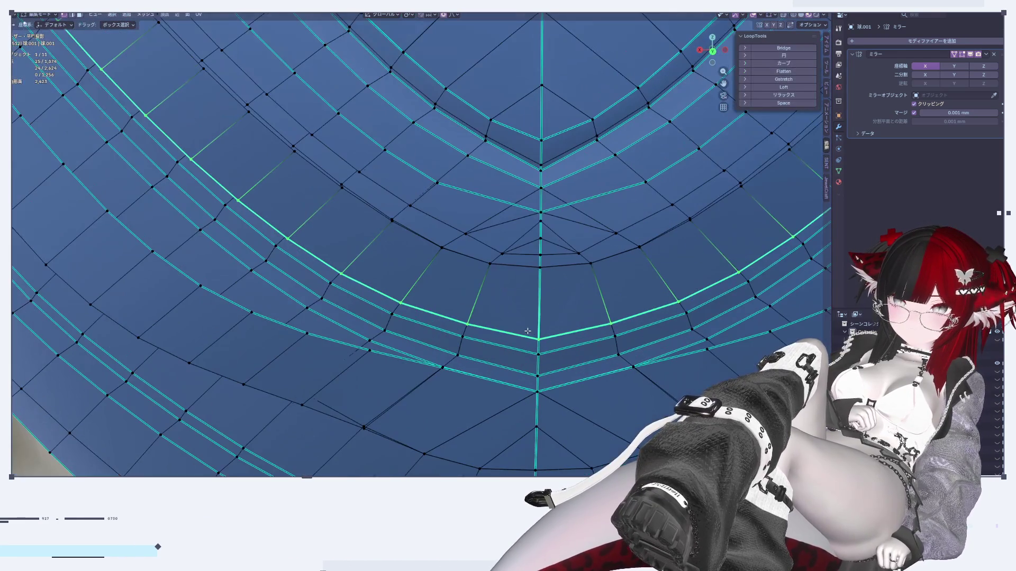
pyautogui.click(485, 293)
pyautogui.moveTo(486, 294)
pyautogui.mouseDown(button='middle')
pyautogui.moveTo(476, 302)
pyautogui.moveTo(590, 356)
pyautogui.moveTo(588, 334)
pyautogui.moveTo(604, 342)
pyautogui.moveTo(596, 331)
pyautogui.moveTo(617, 364)
pyautogui.moveTo(535, 237)
pyautogui.mouseUp(button='middle')
# Nudge the chevron tip vertices slightly to keep the V crisp.
pyautogui.press('Tab')
pyautogui.scroll(-5, 604, 344)
pyautogui.scroll(10, 595, 360)
pyautogui.press('Tab')
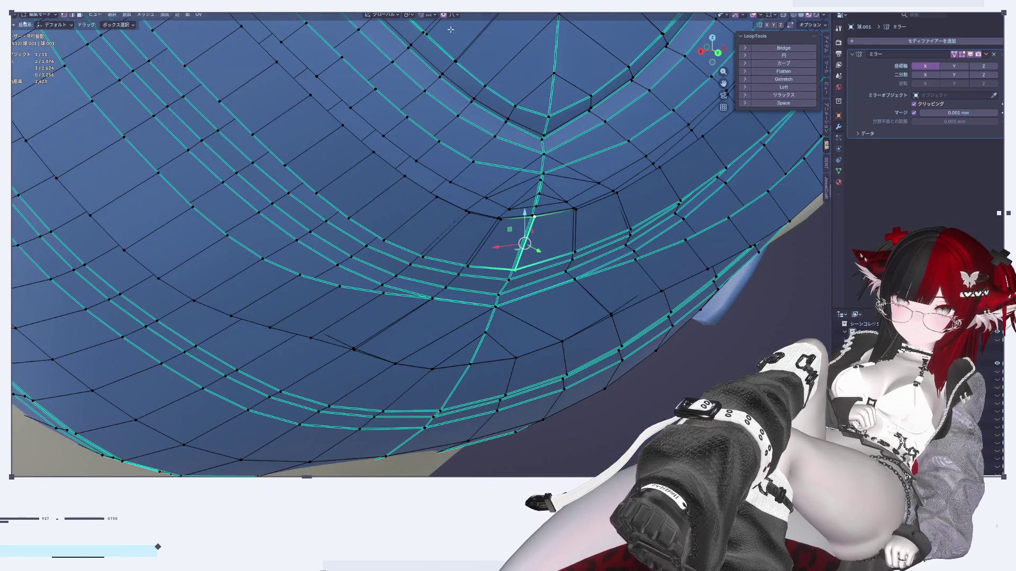
pyautogui.moveTo(448, 19); pyautogui.dragTo(529, 239, button='middle')
pyautogui.press('g')
pyautogui.click(539, 254)
# Review the reshaped tip in Object Mode and return to editing over the dome.
pyautogui.press('Tab')
pyautogui.scroll(-5, 598, 323)
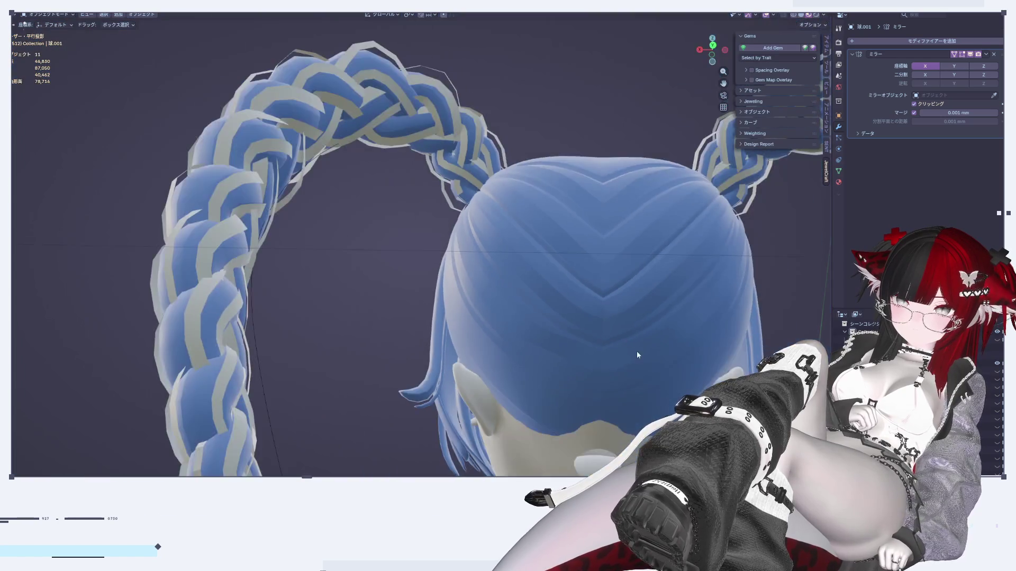
pyautogui.scroll(3, 637, 351)
pyautogui.press('Tab')
pyautogui.scroll(6, 598, 233)
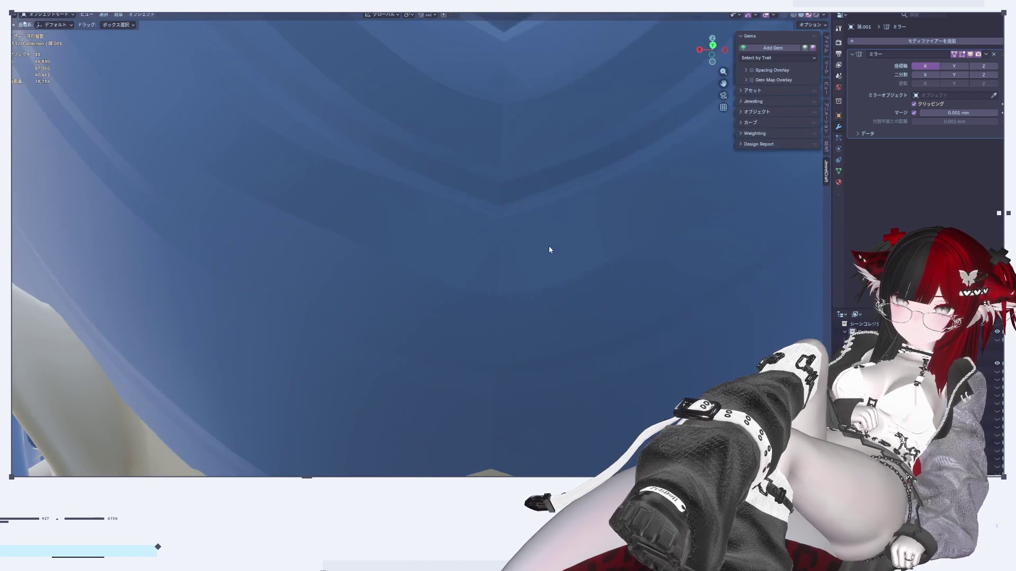
pyautogui.moveTo(469, 204)
pyautogui.mouseDown(button='middle')
pyautogui.moveTo(466, 133)
pyautogui.moveTo(353, 176)
pyautogui.mouseUp(button='middle')
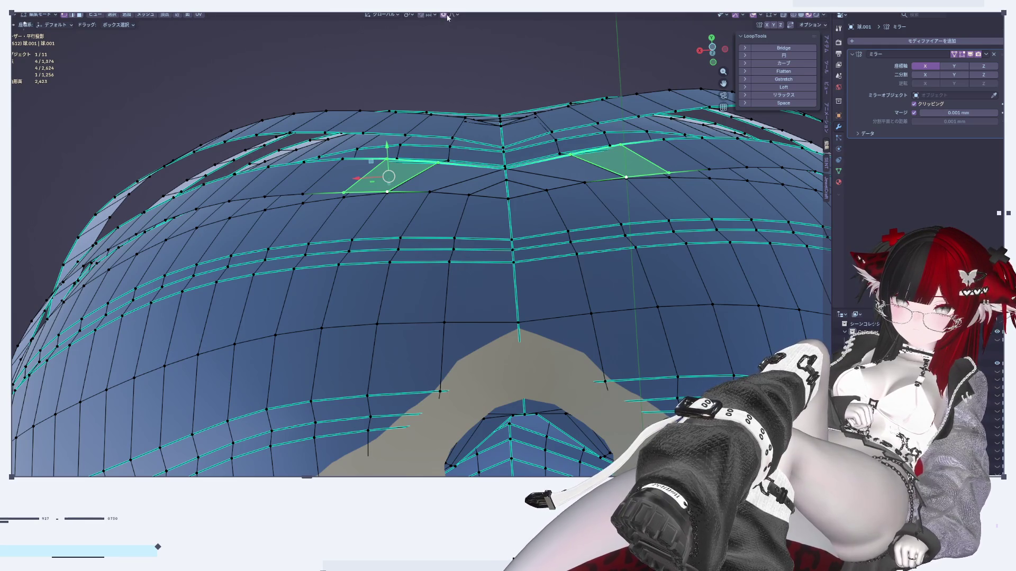
# Pull faces beside the top seam along Y and select the centre-seam edges down to the groove vertex.
pyautogui.moveTo(387, 155); pyautogui.dragTo(397, 141)
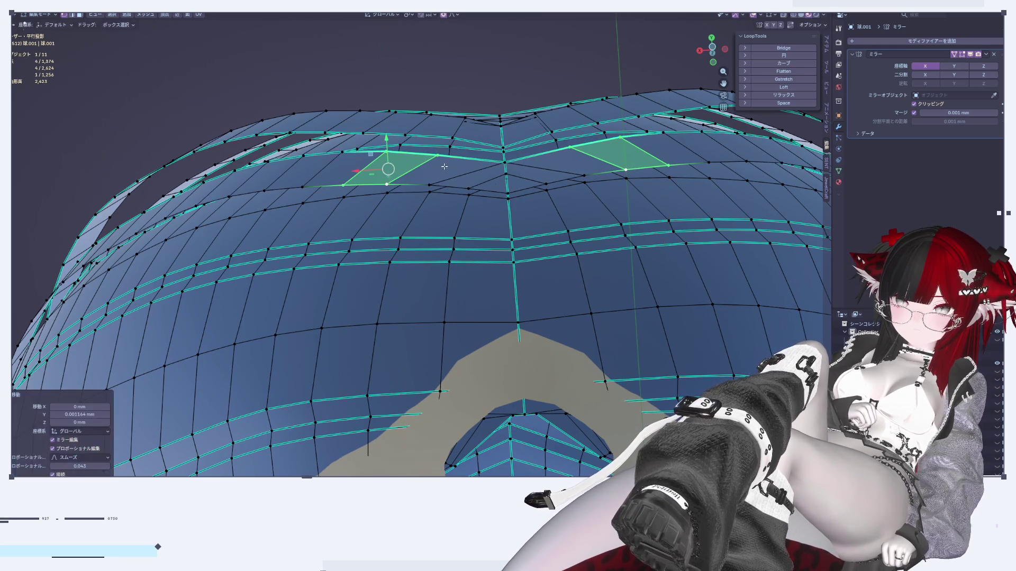
pyautogui.keyDown('alt'); pyautogui.click(506, 179); pyautogui.keyUp('alt')
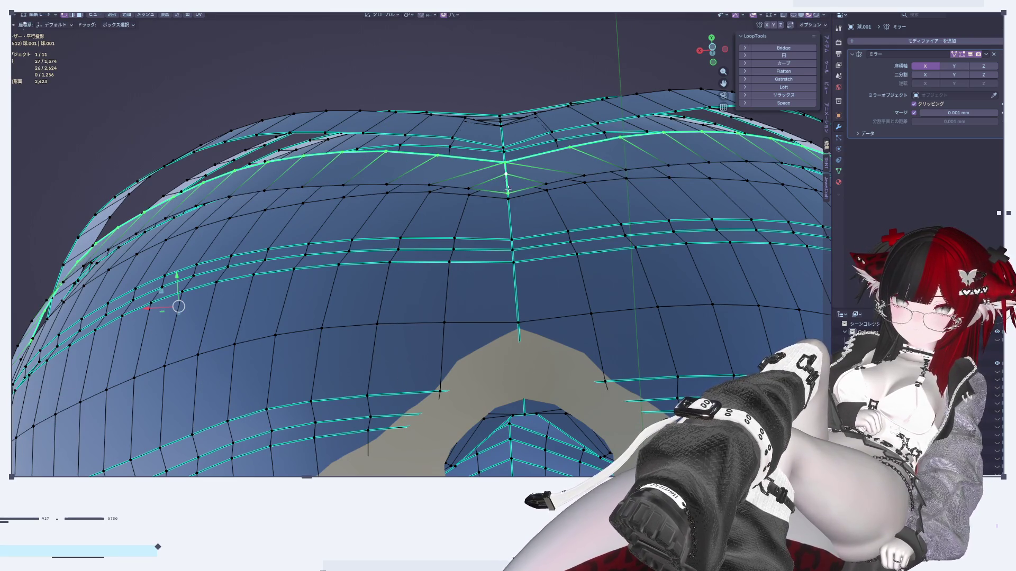
pyautogui.moveTo(432, 33); pyautogui.dragTo(507, 287, button='middle')
pyautogui.keyDown('ctrl'); pyautogui.click(507, 319); pyautogui.keyUp('ctrl')
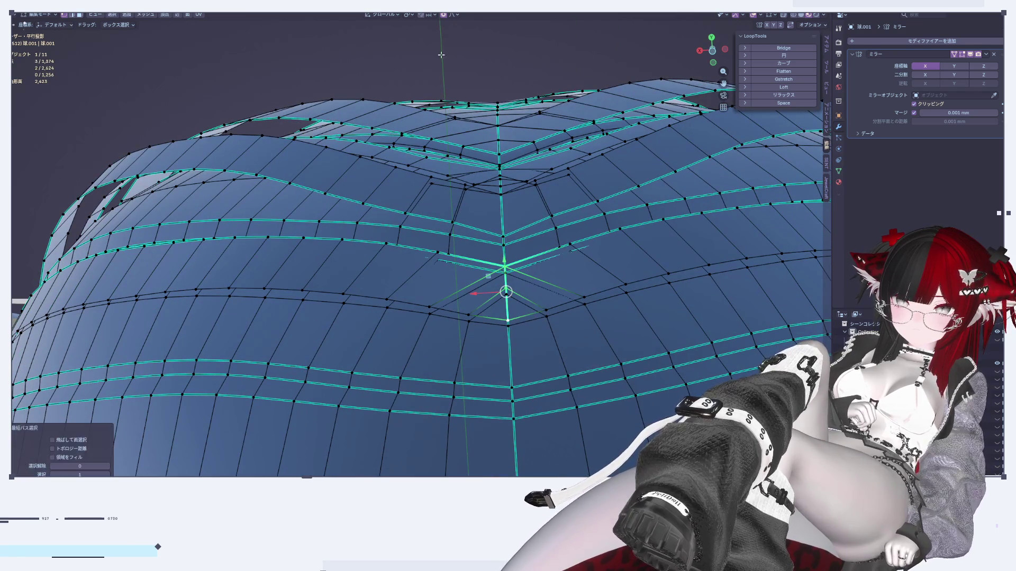
pyautogui.moveTo(500, 274); pyautogui.dragTo(500, 233, button='middle')
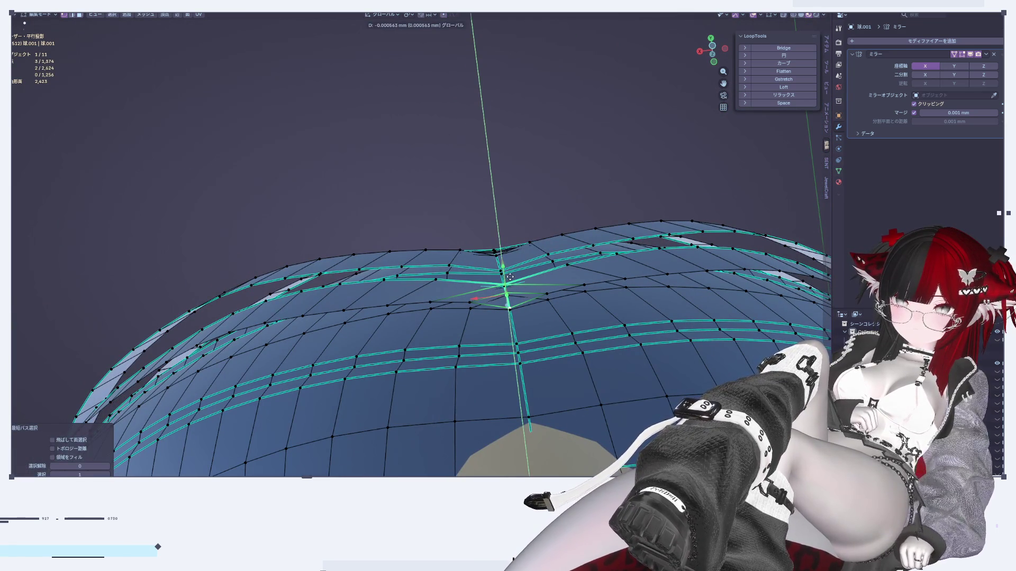
pyautogui.moveTo(512, 275)
pyautogui.mouseDown(button='middle')
pyautogui.moveTo(558, 272)
pyautogui.moveTo(578, 286)
pyautogui.moveTo(443, 212)
pyautogui.mouseUp(button='middle')
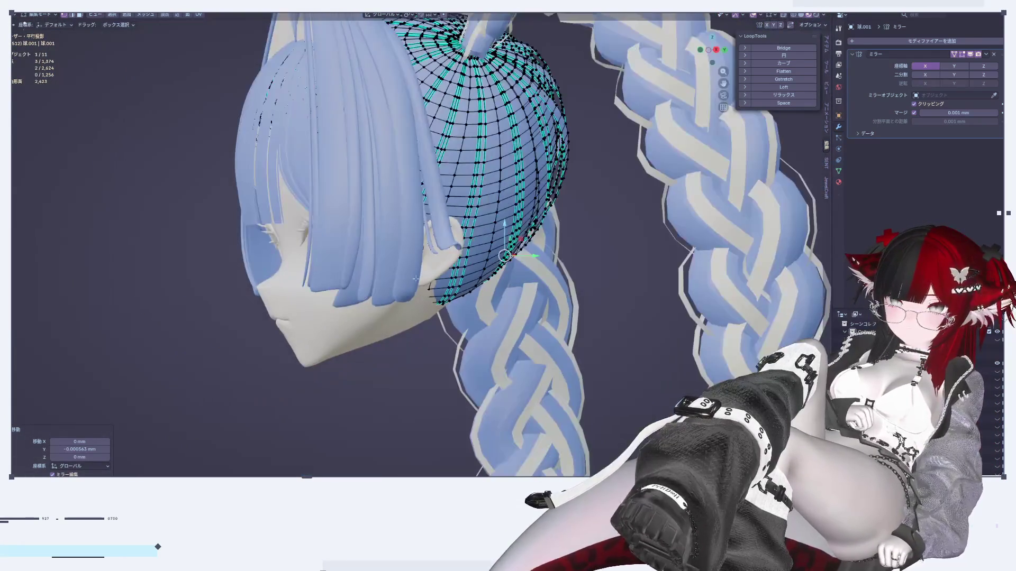
# Preview the hair in Object Mode from behind the head, then return to Edit Mode.
pyautogui.scroll(3, 443, 212)
pyautogui.press('Tab')
pyautogui.moveTo(544, 154)
pyautogui.mouseDown(button='middle')
pyautogui.moveTo(500, 300)
pyautogui.moveTo(523, 306)
pyautogui.moveTo(491, 306)
pyautogui.moveTo(449, 280)
pyautogui.mouseUp(button='middle')
pyautogui.press('Tab')
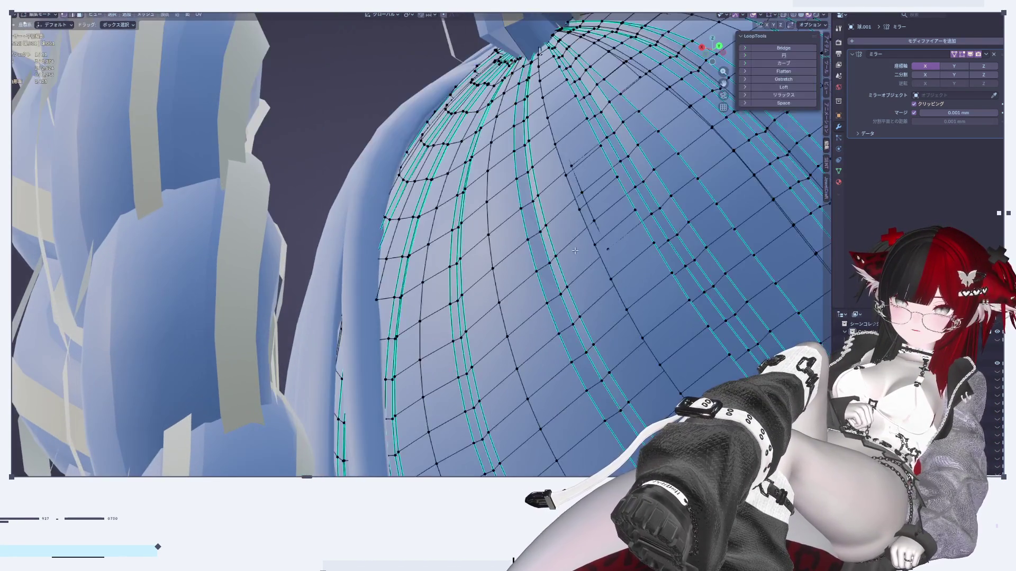
pyautogui.moveTo(588, 251)
pyautogui.mouseDown(button='middle')
pyautogui.moveTo(462, 297)
pyautogui.moveTo(407, 243)
pyautogui.moveTo(344, 204)
pyautogui.moveTo(299, 203)
pyautogui.mouseUp(button='middle')
# Finish the edge slides and select a face strip and a vertex near the chevron.
pyautogui.click(291, 214)
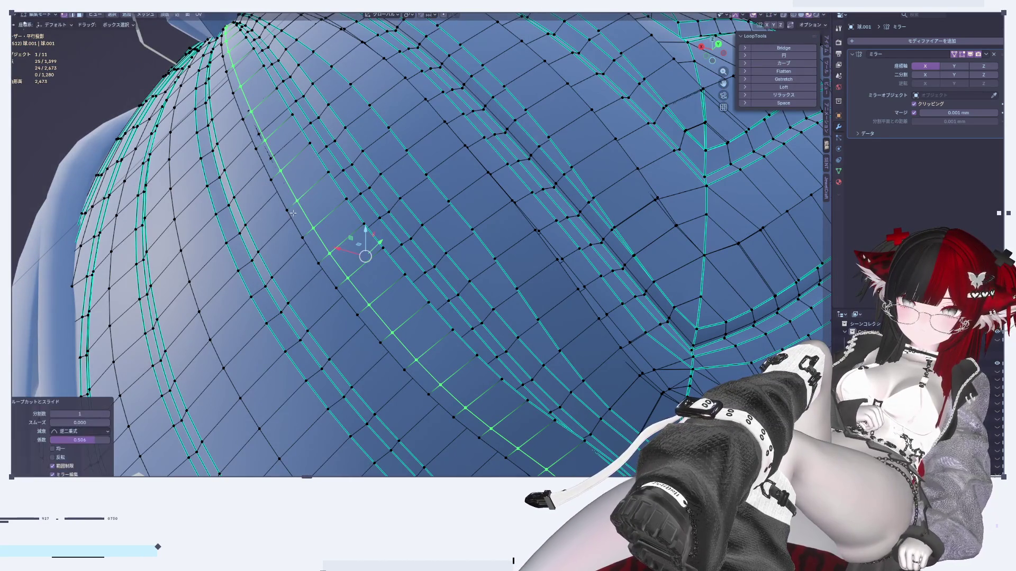
pyautogui.keyDown('alt'); pyautogui.keyDown('shift'); pyautogui.click(284, 204); pyautogui.keyUp('shift'); pyautogui.keyUp('alt')
pyautogui.moveTo(364, 277); pyautogui.dragTo(440, 319, button='middle')
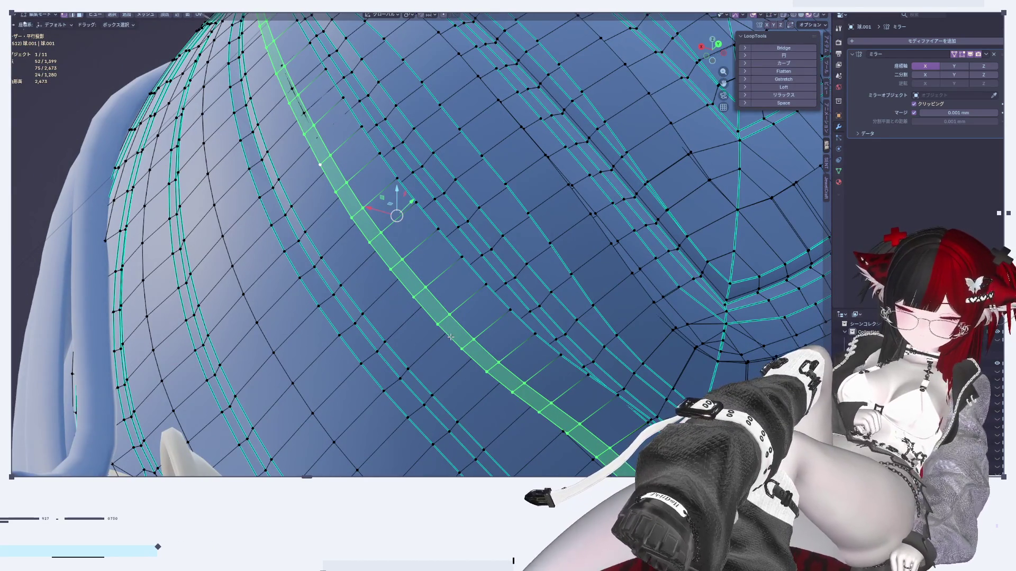
pyautogui.click(423, 258)
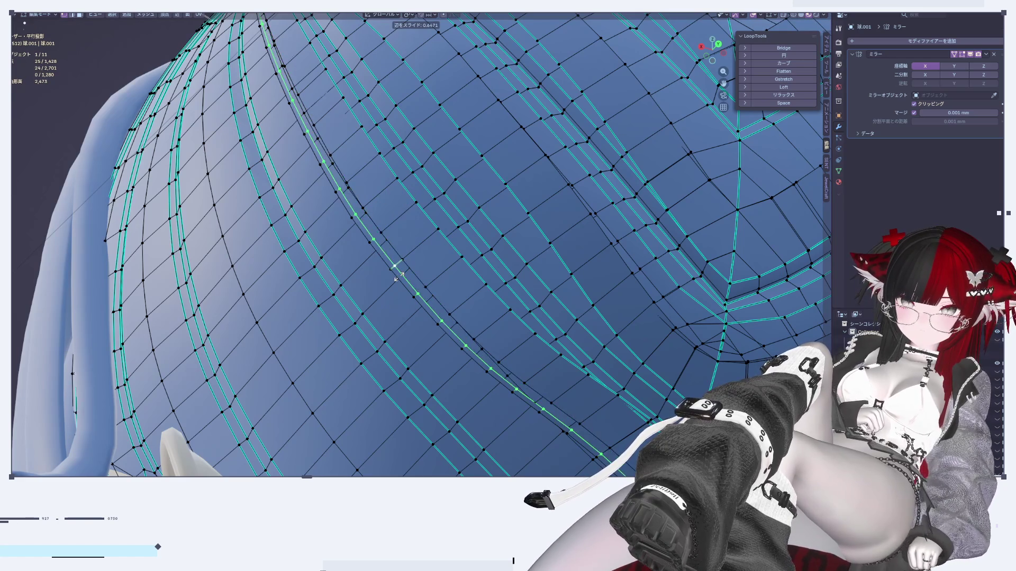
pyautogui.click(402, 275)
pyautogui.scroll(-5, 397, 199)
# Preview the hair again, undo the recent edge slides, and toggle edge and face select modes.
pyautogui.press('Tab')
pyautogui.scroll(3, 639, 417)
pyautogui.scroll(6, 639, 417)
pyautogui.press('Tab')
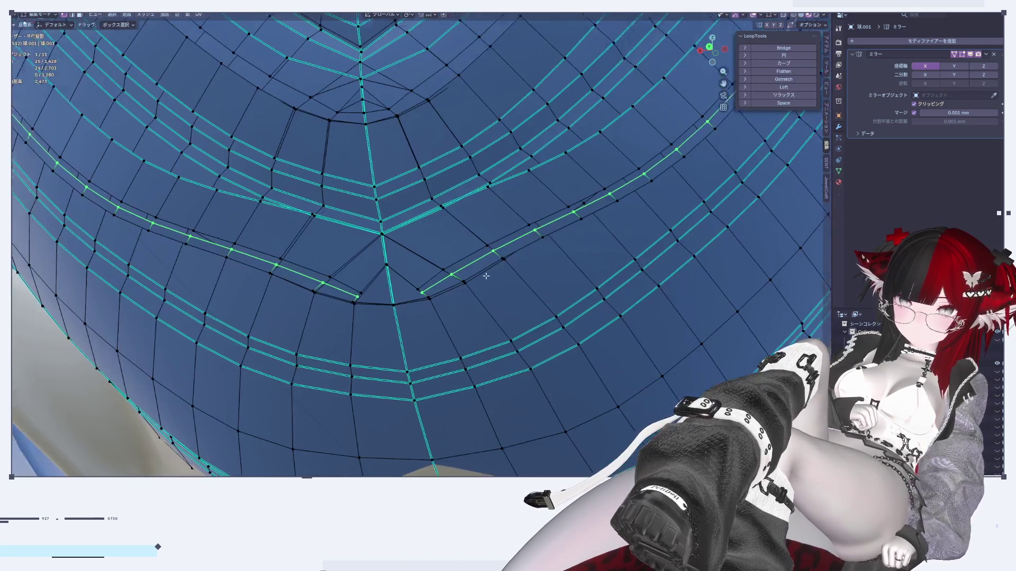
pyautogui.hotkey('ctrl', 'z')
pyautogui.hotkey('ctrl', 'z')
pyautogui.hotkey('ctrl', 'z')
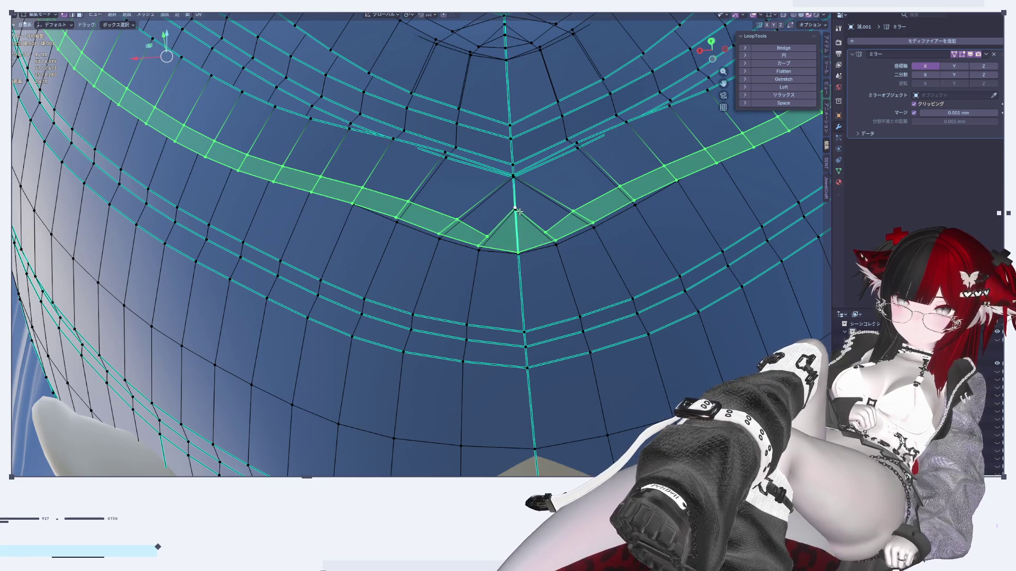
pyautogui.hotkey('ctrl', 'z')
pyautogui.hotkey('ctrl', 'shift', 'z')
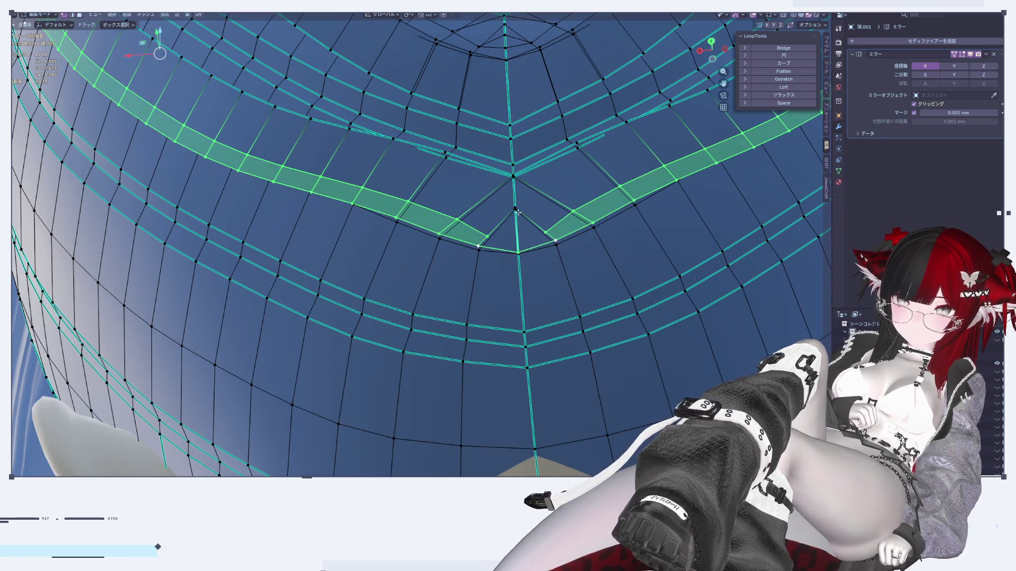
pyautogui.moveTo(517, 209); pyautogui.dragTo(531, 165, button='middle')
# Vertex-slide the chevron tip vertex to 0.758.
pyautogui.click(526, 152)
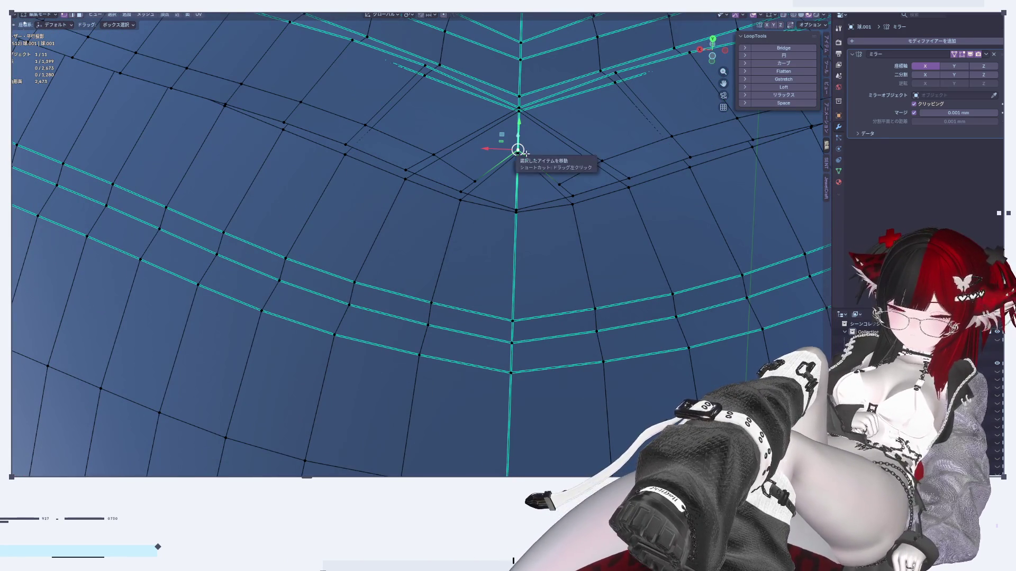
pyautogui.moveTo(526, 152); pyautogui.dragTo(527, 153)
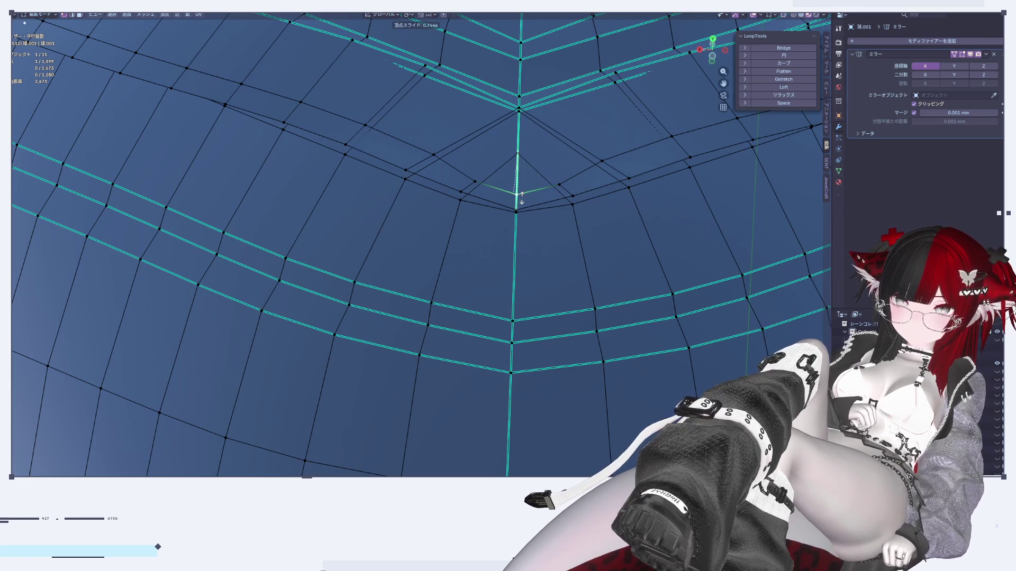
pyautogui.click(522, 198)
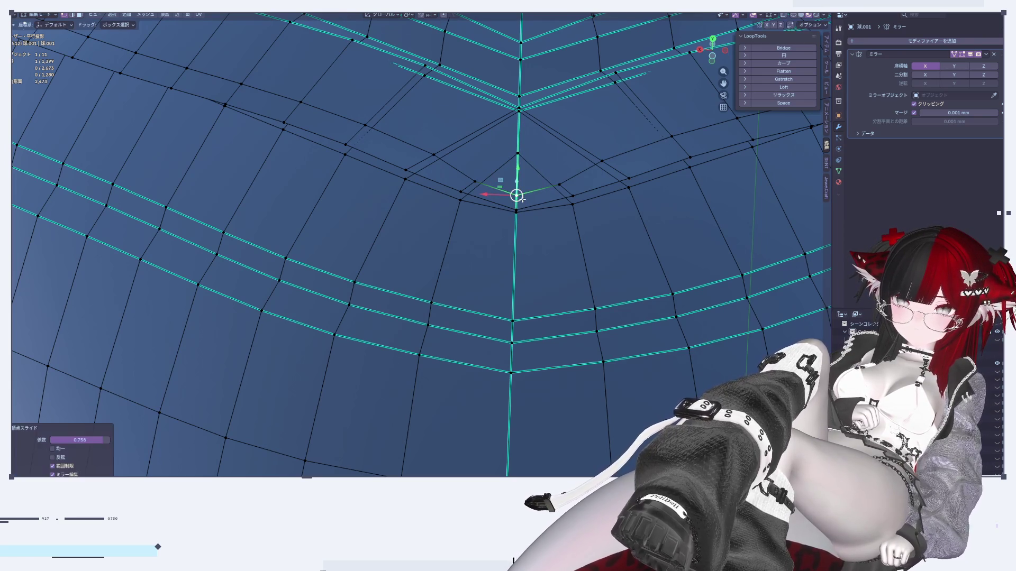
# Select the groove strip's upper edge loop and edge-slide it along the surface.
pyautogui.keyDown('alt'); pyautogui.click(488, 200); pyautogui.keyUp('alt')
pyautogui.scroll(-2, 488, 200)
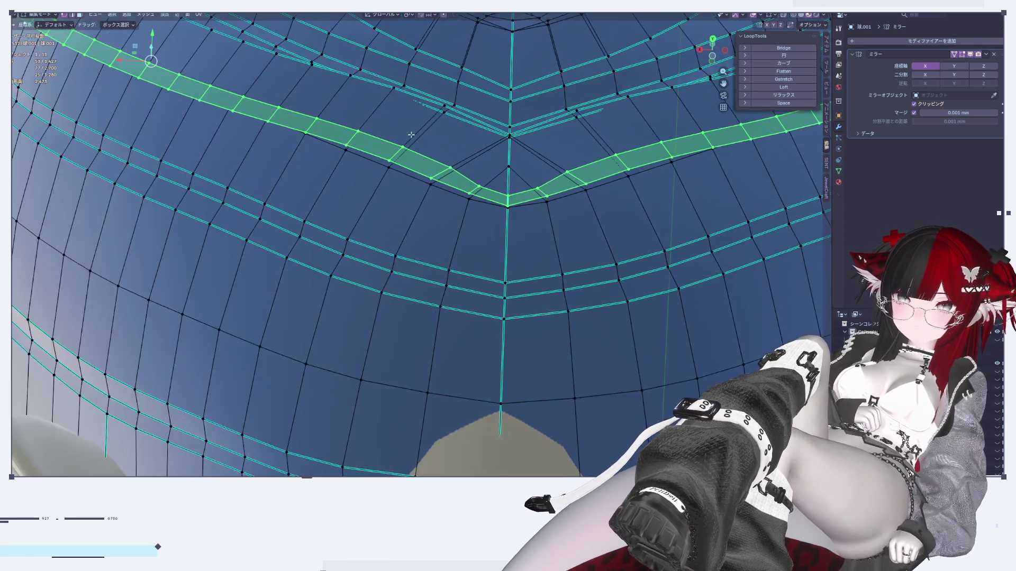
pyautogui.moveTo(488, 200); pyautogui.dragTo(484, 262, button='middle')
pyautogui.keyDown('alt'); pyautogui.click(424, 231); pyautogui.keyUp('alt')
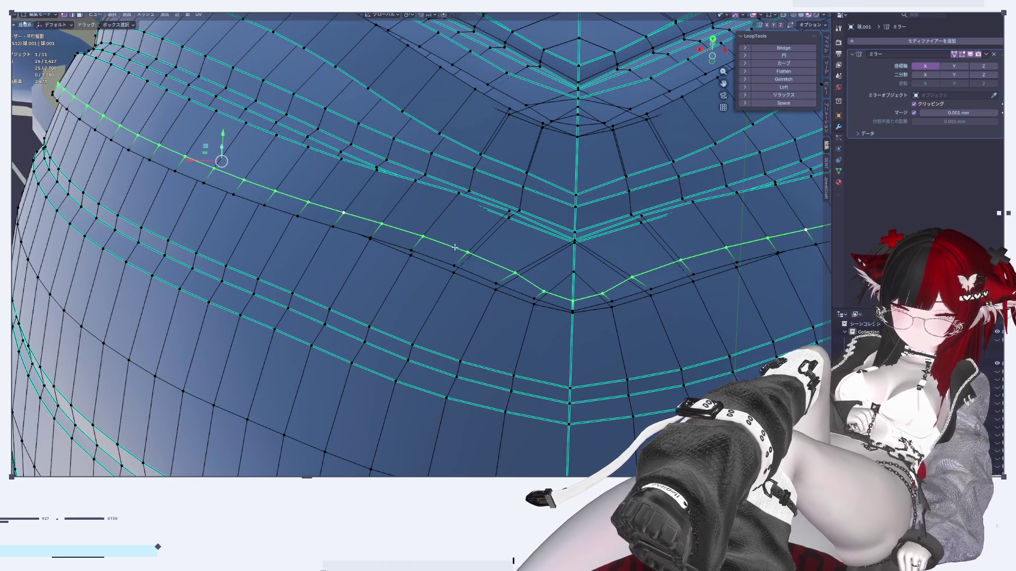
pyautogui.press('g')
pyautogui.press('g')
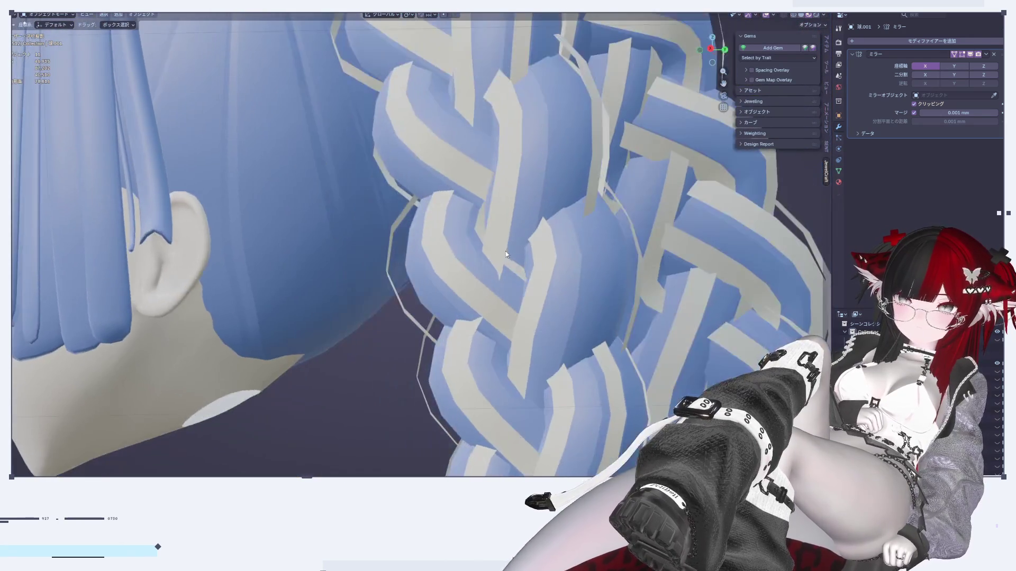
pyautogui.moveTo(505, 254)
pyautogui.mouseDown(button='middle')
pyautogui.moveTo(553, 274)
pyautogui.moveTo(490, 255)
pyautogui.moveTo(397, 309)
pyautogui.moveTo(510, 311)
pyautogui.moveTo(391, 303)
pyautogui.moveTo(410, 288)
pyautogui.moveTo(462, 281)
pyautogui.moveTo(457, 292)
pyautogui.moveTo(449, 284)
pyautogui.moveTo(469, 295)
pyautogui.moveTo(479, 354)
pyautogui.moveTo(424, 326)
pyautogui.moveTo(333, 305)
pyautogui.moveTo(249, 357)
pyautogui.moveTo(96, 290)
pyautogui.moveTo(460, 258)
pyautogui.moveTo(371, 248)
pyautogui.moveTo(470, 238)
pyautogui.moveTo(532, 260)
pyautogui.moveTo(524, 210)
pyautogui.mouseUp(button='middle')
pyautogui.scroll(3, 442, 256)
pyautogui.press('Tab')
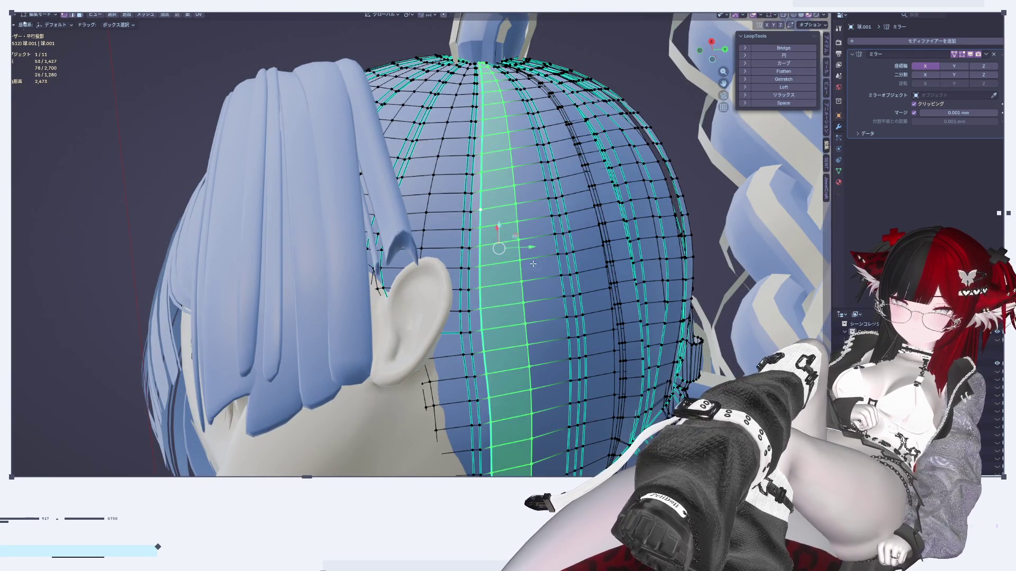
# Check the shaded hair near the ear, then select an edge on the cap's side in Edit Mode.
pyautogui.press('Tab')
pyautogui.moveTo(559, 307)
pyautogui.mouseDown(button='middle')
pyautogui.moveTo(564, 299)
pyautogui.moveTo(595, 338)
pyautogui.moveTo(563, 328)
pyautogui.moveTo(581, 328)
pyautogui.moveTo(485, 137)
pyautogui.mouseUp(button='middle')
pyautogui.scroll(3, 566, 321)
pyautogui.press('Tab')
pyautogui.click(508, 148)
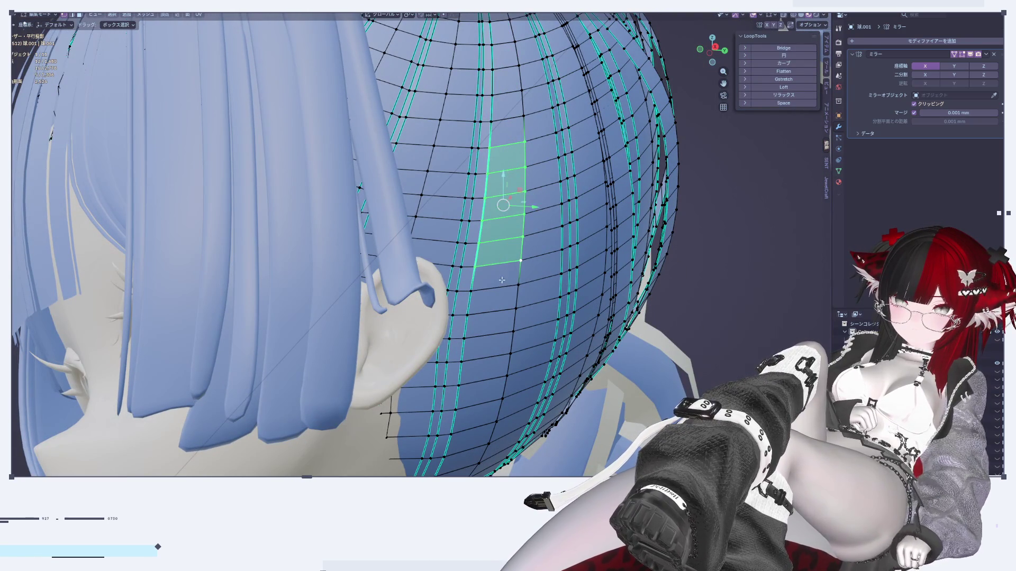
pyautogui.moveTo(488, 359); pyautogui.dragTo(519, 380, button='middle')
# Shift the side strip along X with smooth proportional falloff to 0.007021 mm, then exit Edit Mode.
pyautogui.press('g')
pyautogui.press('x')
pyautogui.press('Escape')
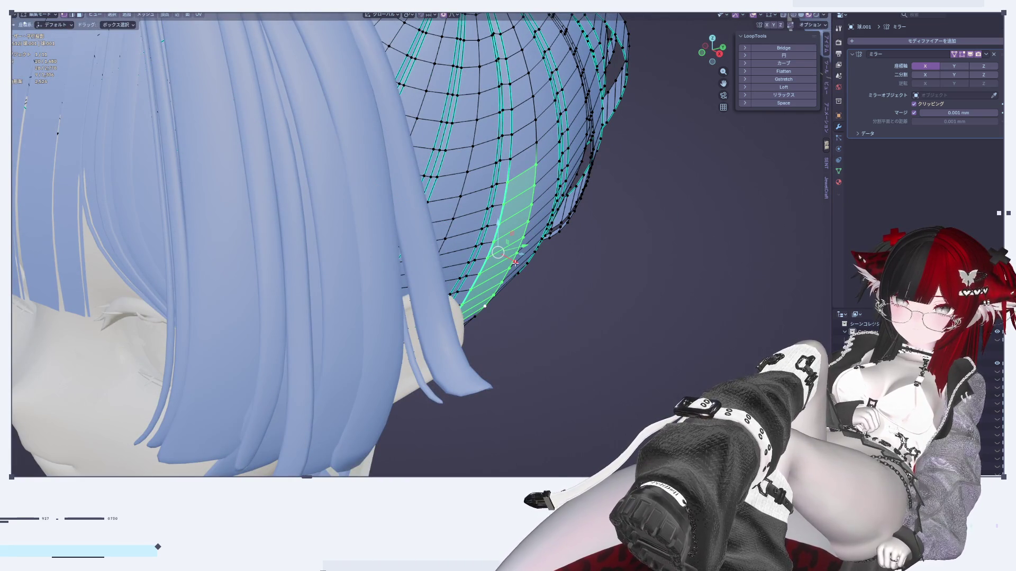
pyautogui.press('g')
pyautogui.press('x')
pyautogui.click(527, 282)
pyautogui.moveTo(526, 282)
pyautogui.mouseDown(button='middle')
pyautogui.moveTo(526, 320)
pyautogui.moveTo(544, 340)
pyautogui.moveTo(525, 256)
pyautogui.mouseUp(button='middle')
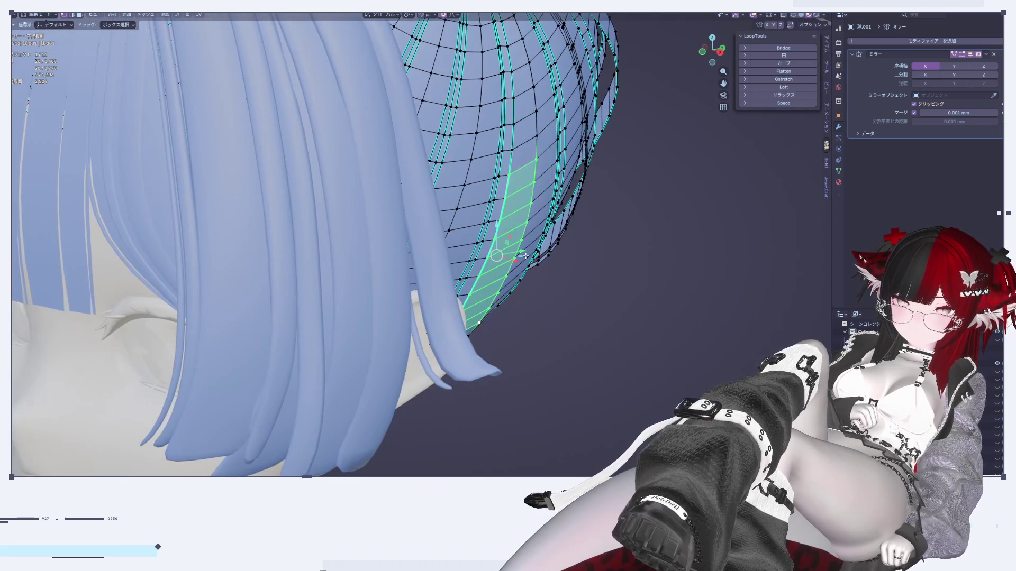
pyautogui.press('g')
pyautogui.press('x')
pyautogui.click(525, 283)
pyautogui.moveTo(575, 345)
pyautogui.mouseDown(button='middle')
pyautogui.moveTo(462, 313)
pyautogui.moveTo(519, 324)
pyautogui.moveTo(588, 295)
pyautogui.moveTo(573, 322)
pyautogui.moveTo(489, 224)
pyautogui.moveTo(521, 195)
pyautogui.mouseUp(button='middle')
pyautogui.press('Tab')
pyautogui.press('Tab')
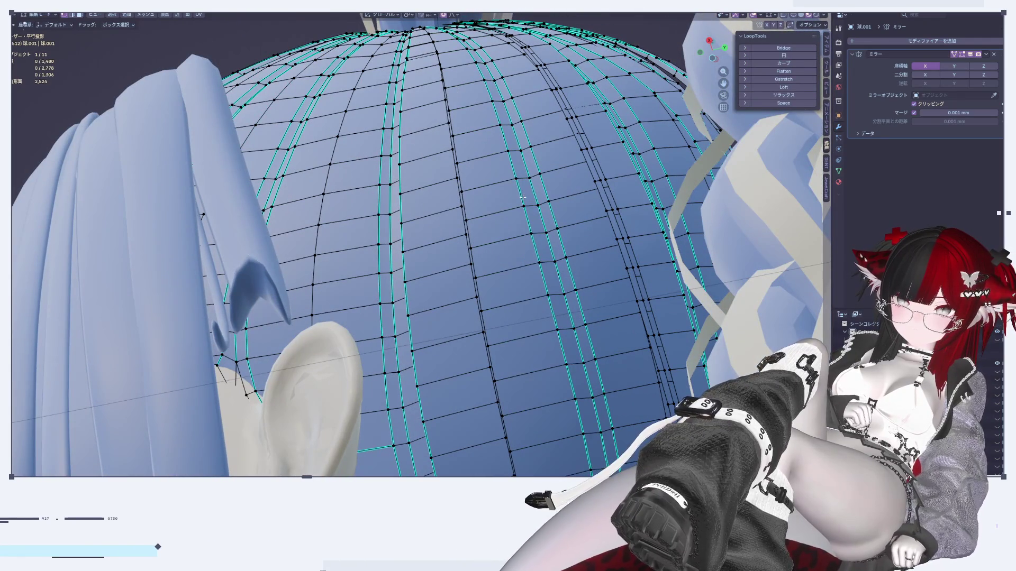
# Duplicate a vertical face loop on the cap in place.
pyautogui.keyDown('alt'); pyautogui.click(532, 191); pyautogui.keyUp('alt')
pyautogui.hotkey('shift', 'd')
pyautogui.press('Escape')
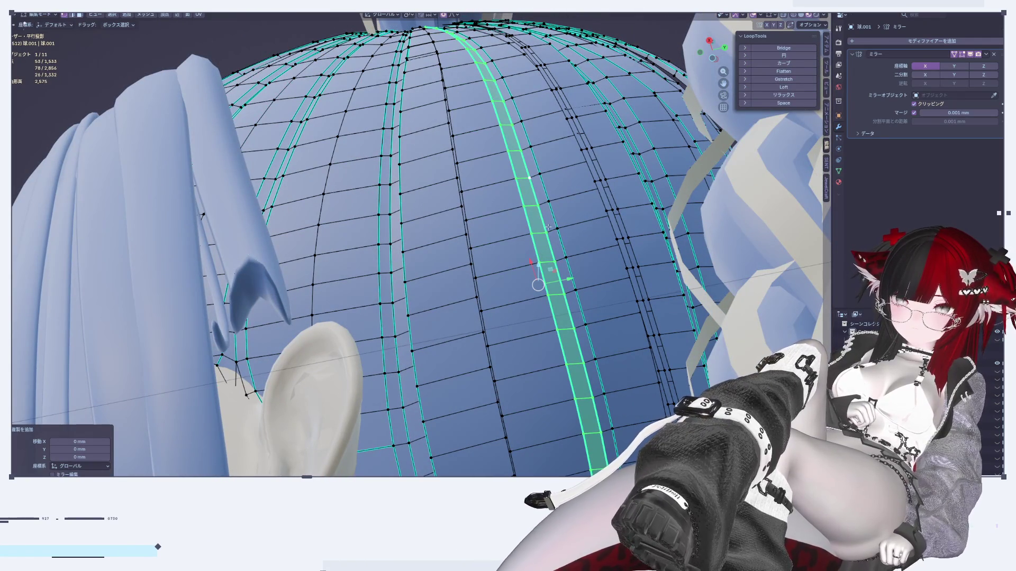
# Push a short cap edge along Y with smooth proportional falloff.
pyautogui.click(535, 235)
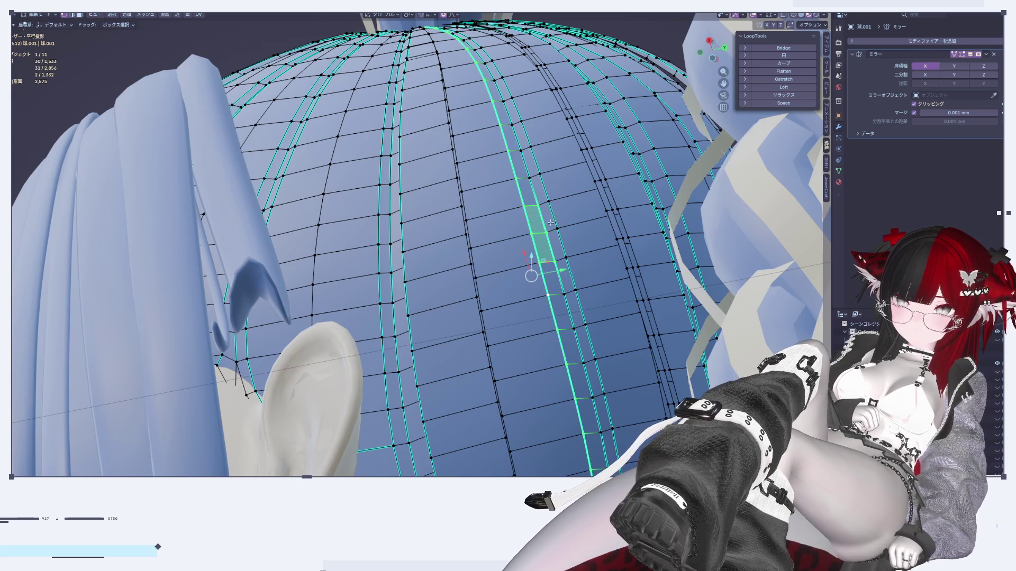
pyautogui.moveTo(554, 229); pyautogui.dragTo(608, 269, button='middle')
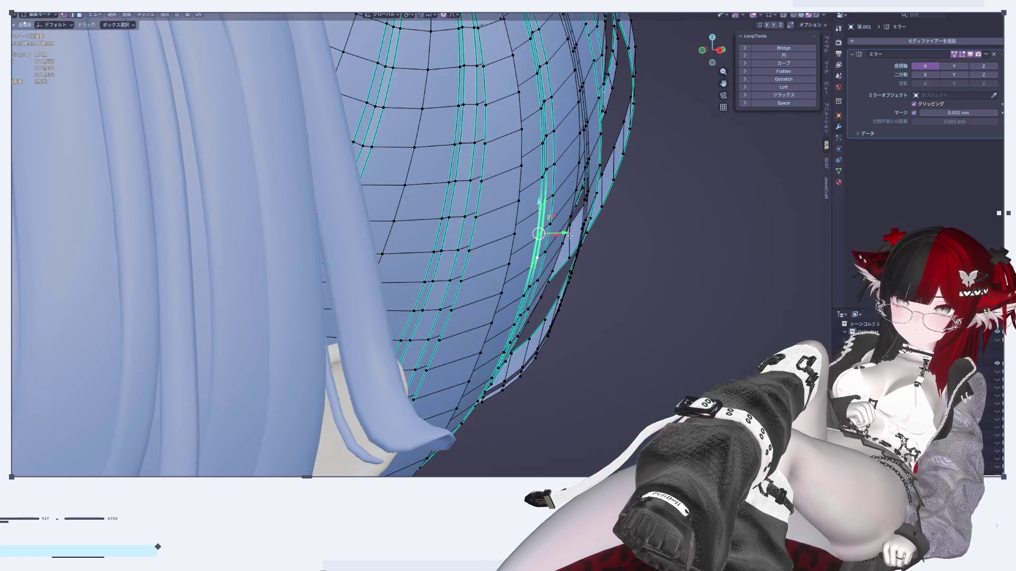
pyautogui.moveTo(570, 237); pyautogui.dragTo(580, 248)
pyautogui.click(588, 254)
pyautogui.moveTo(587, 254)
pyautogui.mouseDown(button='middle')
pyautogui.moveTo(610, 320)
pyautogui.moveTo(564, 286)
pyautogui.moveTo(525, 307)
pyautogui.moveTo(491, 278)
pyautogui.moveTo(484, 289)
pyautogui.moveTo(476, 276)
pyautogui.moveTo(510, 247)
pyautogui.moveTo(575, 142)
pyautogui.moveTo(510, 171)
pyautogui.moveTo(522, 181)
pyautogui.mouseUp(button='middle')
pyautogui.press('Tab')
pyautogui.press('Tab')
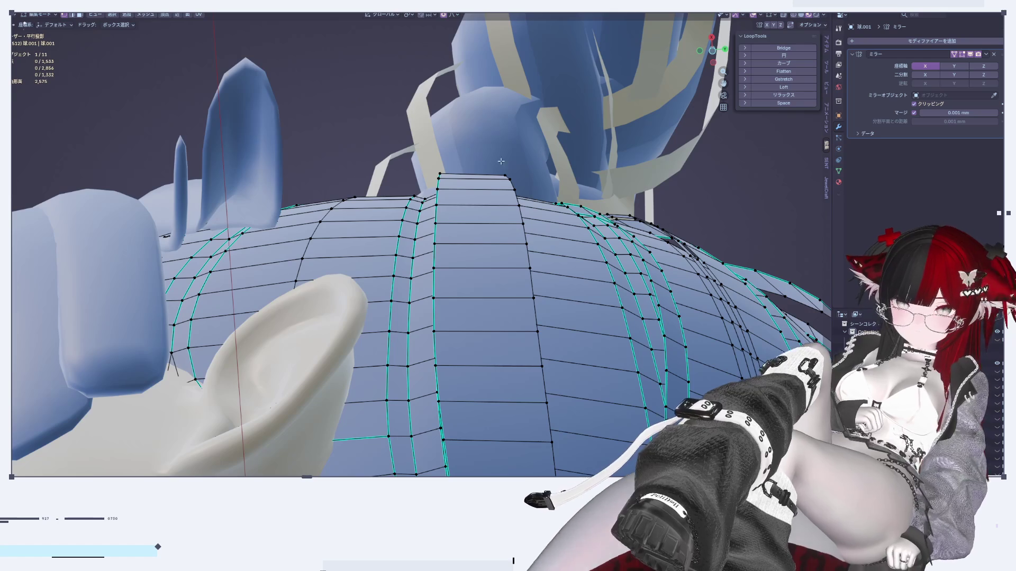
# Select the linked chevron groove strips and separate them into a new object.
pyautogui.press('l')
pyautogui.moveTo(604, 213)
pyautogui.mouseDown(button='middle')
pyautogui.moveTo(667, 210)
pyautogui.moveTo(757, 275)
pyautogui.moveTo(662, 252)
pyautogui.moveTo(688, 275)
pyautogui.moveTo(714, 254)
pyautogui.moveTo(444, 313)
pyautogui.moveTo(509, 199)
pyautogui.moveTo(586, 248)
pyautogui.moveTo(568, 228)
pyautogui.mouseUp(button='middle')
pyautogui.press('l')
pyautogui.press('l')
pyautogui.press('l')
pyautogui.press('l')
pyautogui.press('p')
pyautogui.click(569, 229)
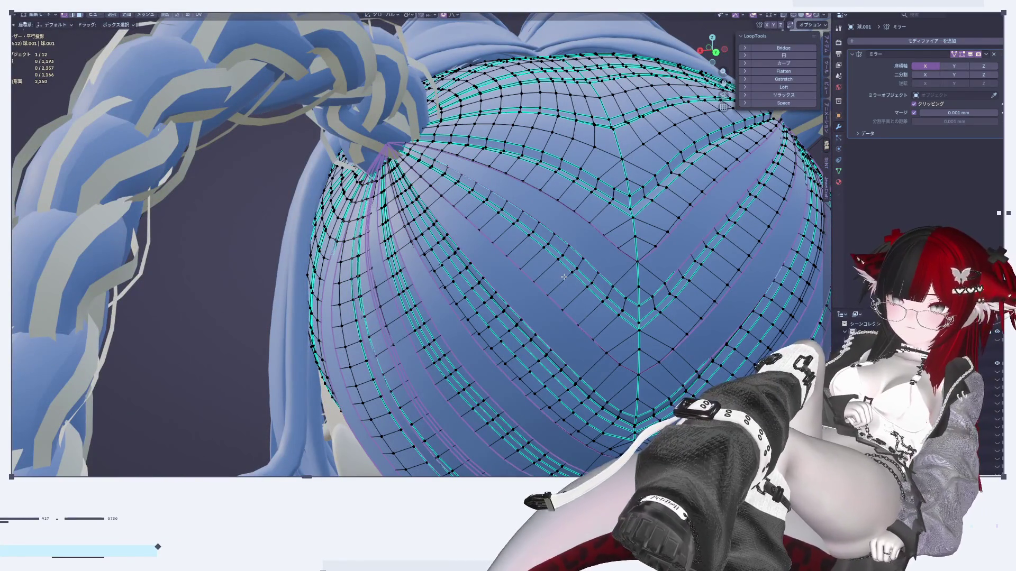
# Add a Solidify modifier to the newly separated chevron strip object.
pyautogui.press('Tab')
pyautogui.click(611, 256)
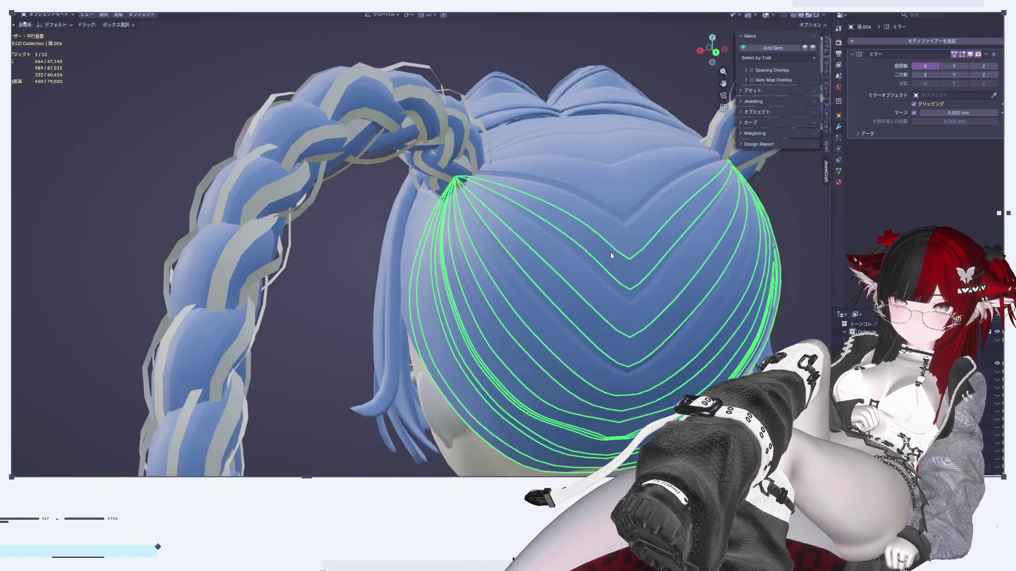
pyautogui.moveTo(611, 255); pyautogui.dragTo(754, 183, button='middle')
pyautogui.click(906, 39)
pyautogui.moveTo(905, 39)
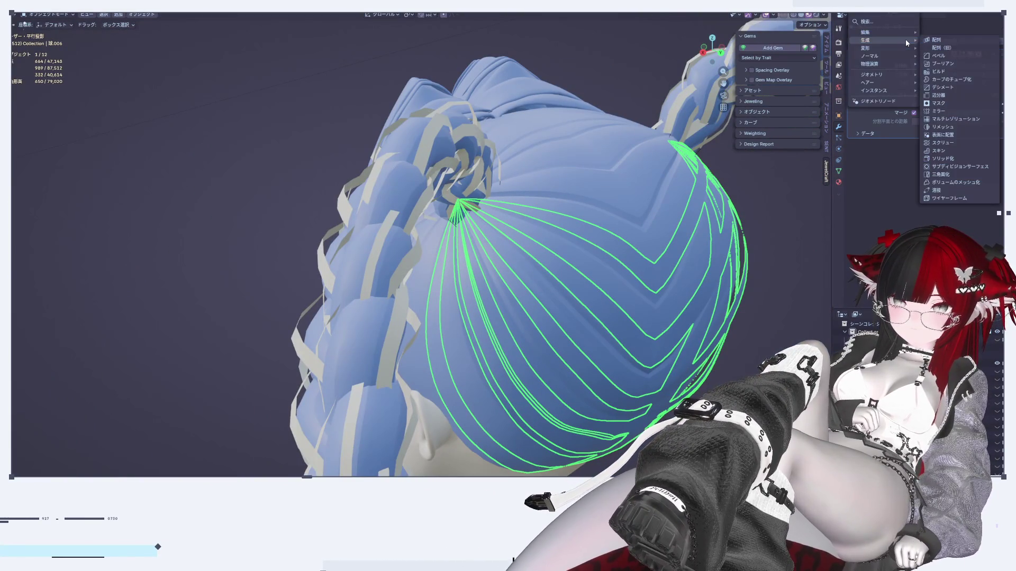
pyautogui.click(940, 158)
pyautogui.moveTo(712, 299); pyautogui.dragTo(794, 238, button='middle')
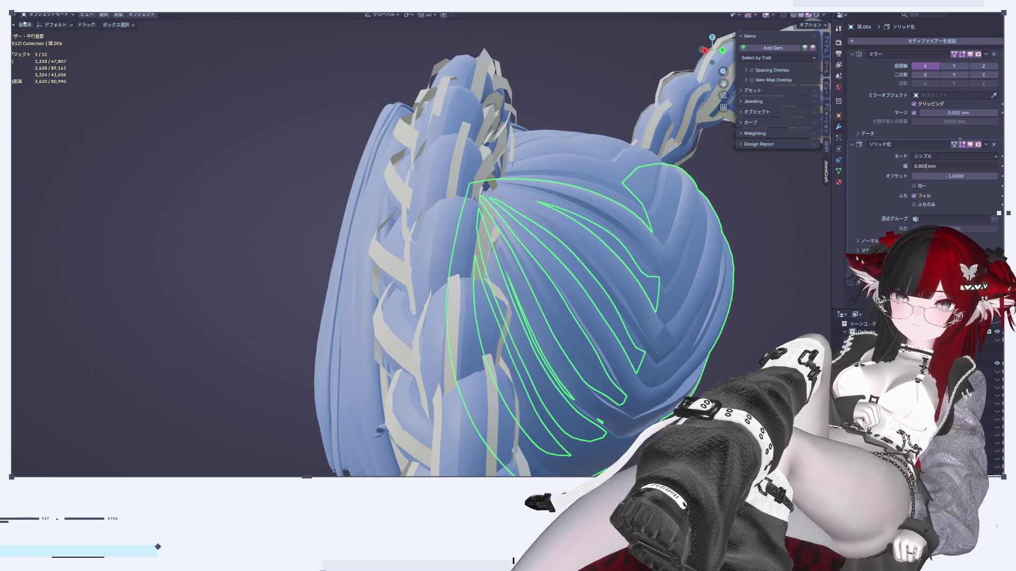
# Inspect the thickened strips from below, then select the chevron strip object and enter Edit Mode.
pyautogui.scroll(8, 748, 234)
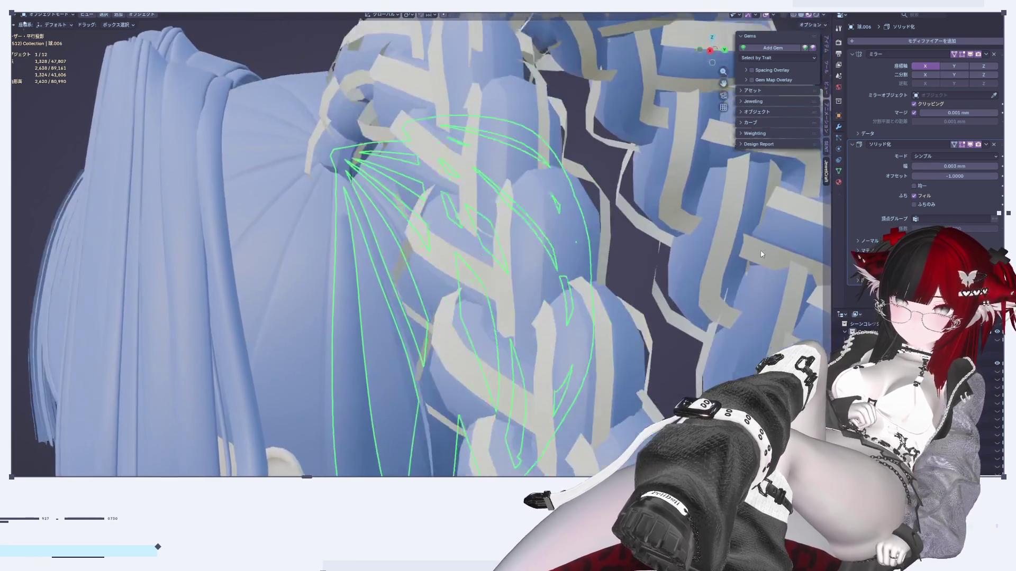
pyautogui.scroll(-8, 762, 254)
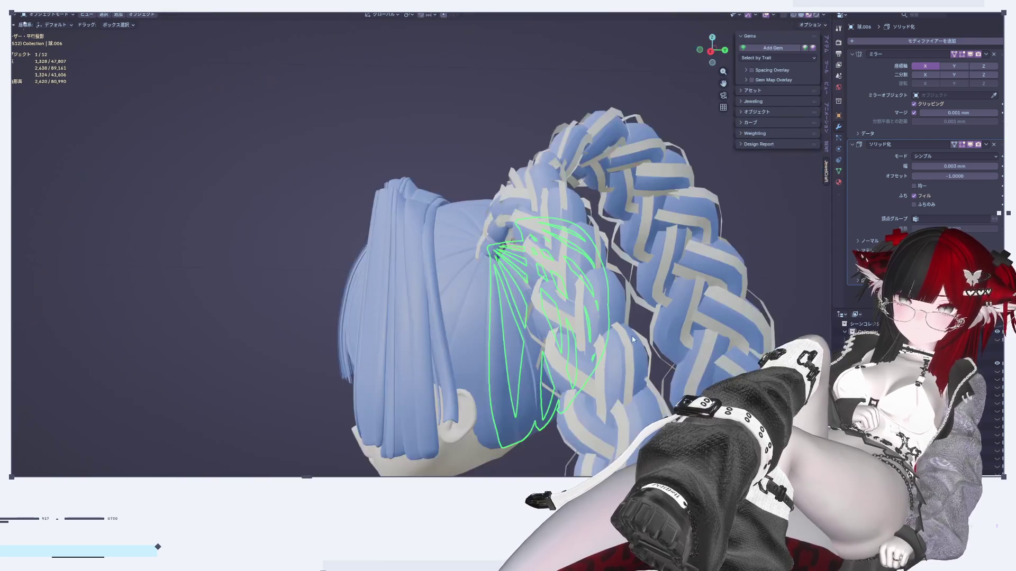
pyautogui.moveTo(688, 297)
pyautogui.mouseDown(button='middle')
pyautogui.moveTo(573, 361)
pyautogui.moveTo(669, 396)
pyautogui.moveTo(667, 303)
pyautogui.moveTo(594, 274)
pyautogui.moveTo(468, 259)
pyautogui.mouseUp(button='middle')
pyautogui.hotkey('alt', 'a')
pyautogui.scroll(6, 468, 259)
pyautogui.click(494, 231)
pyautogui.press('Tab')
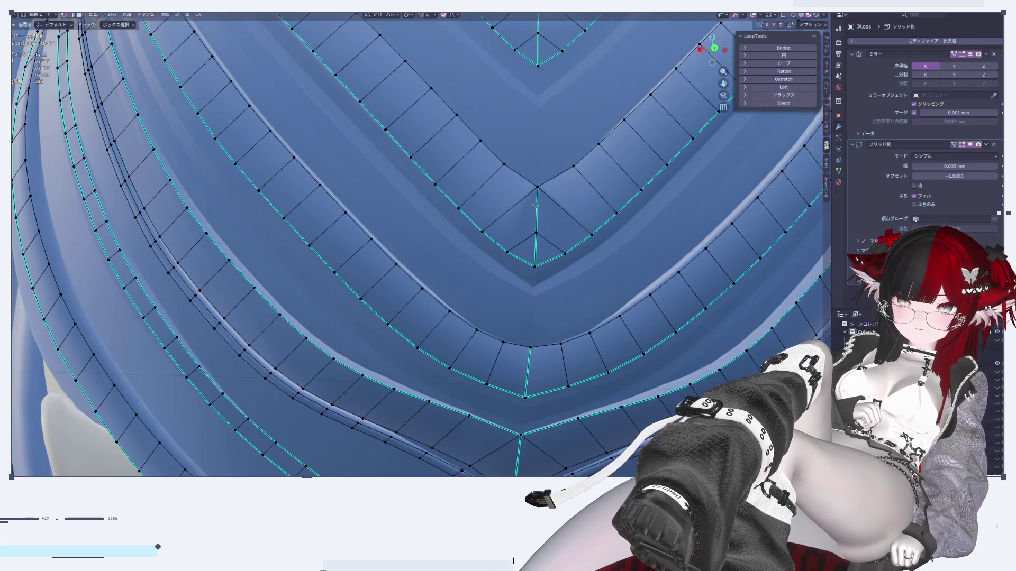
pyautogui.scroll(-5, 548, 199)
pyautogui.moveTo(548, 199); pyautogui.dragTo(538, 185, button='middle')
pyautogui.scroll(5, 538, 189)
# Vertex-slide the V-point vertex and two neighbouring vertices to sharpen the chevron tip.
pyautogui.click(537, 184)
pyautogui.press('g')
pyautogui.press('g')
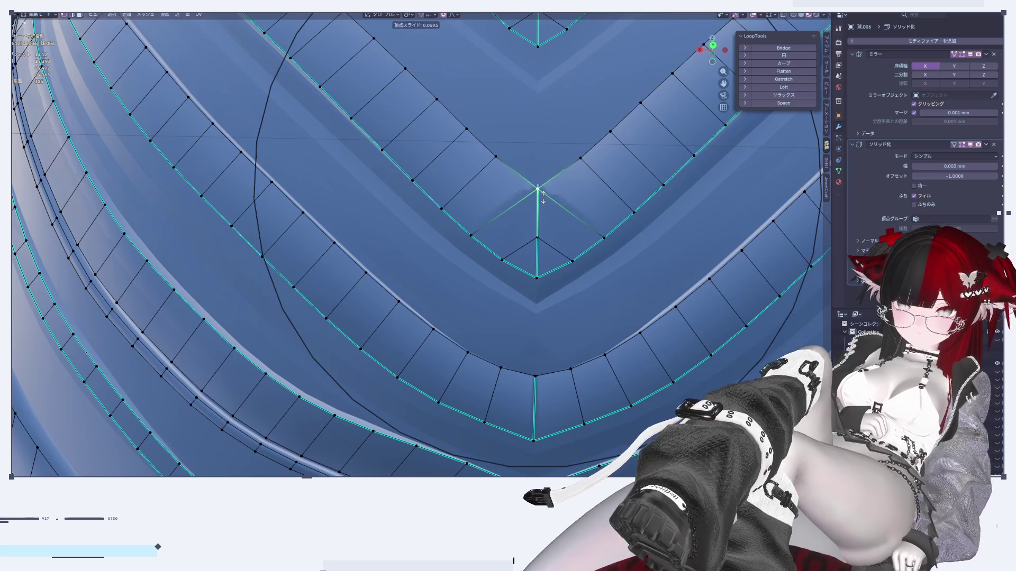
pyautogui.click(545, 212)
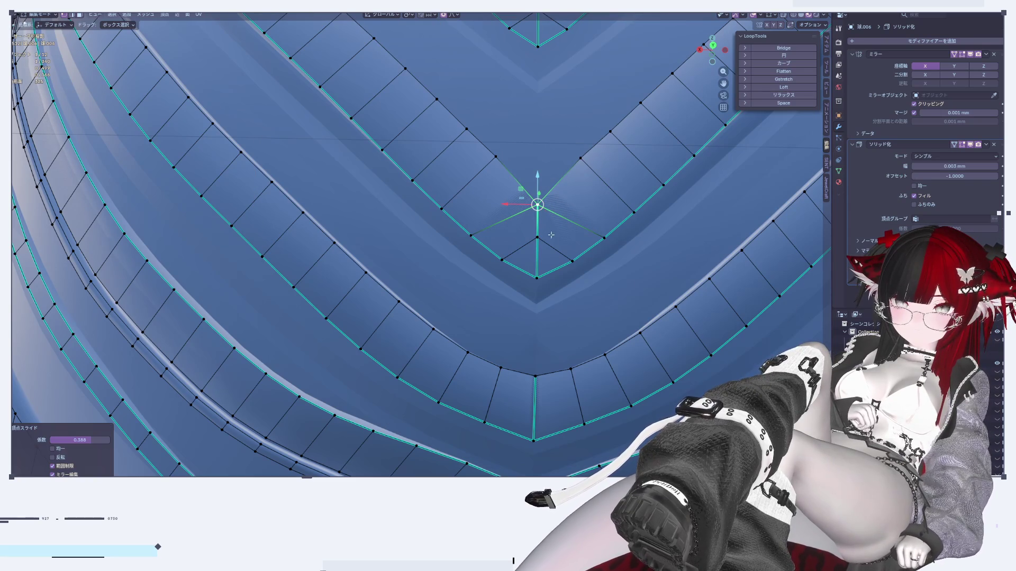
pyautogui.click(478, 236)
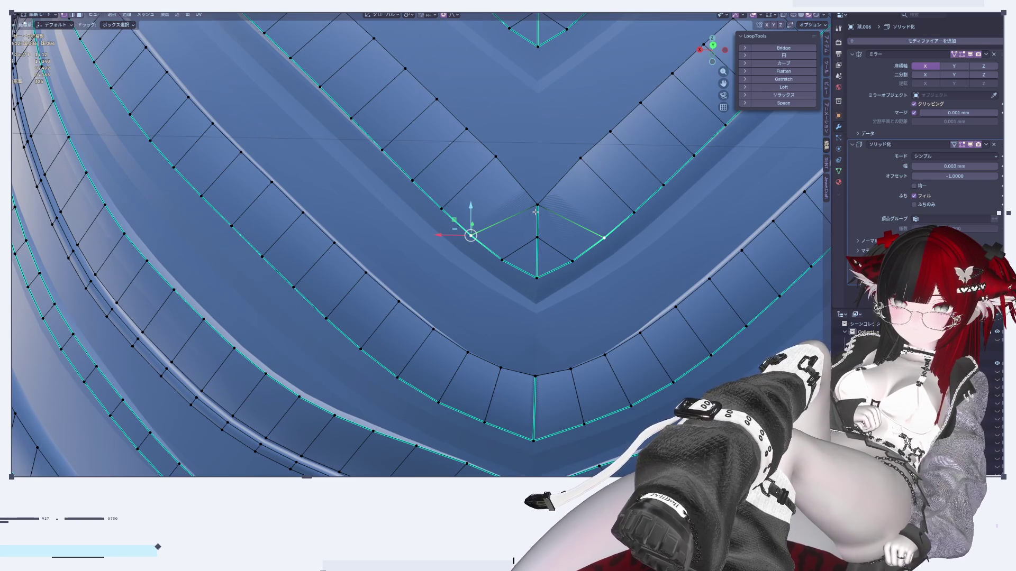
pyautogui.press('g')
pyautogui.press('g')
pyautogui.click(516, 261)
pyautogui.click(471, 231)
pyautogui.press('g')
pyautogui.press('g')
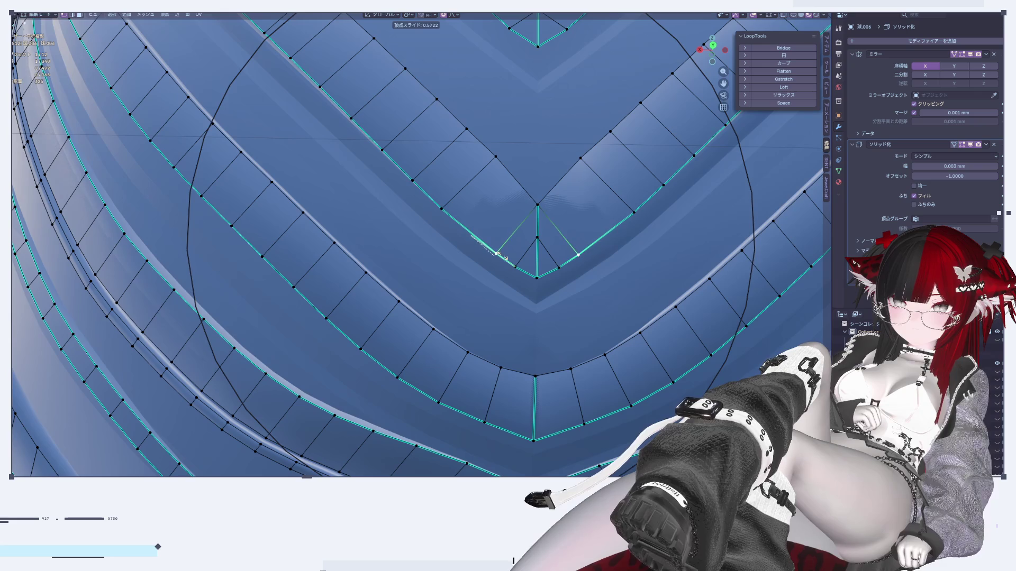
pyautogui.click(497, 254)
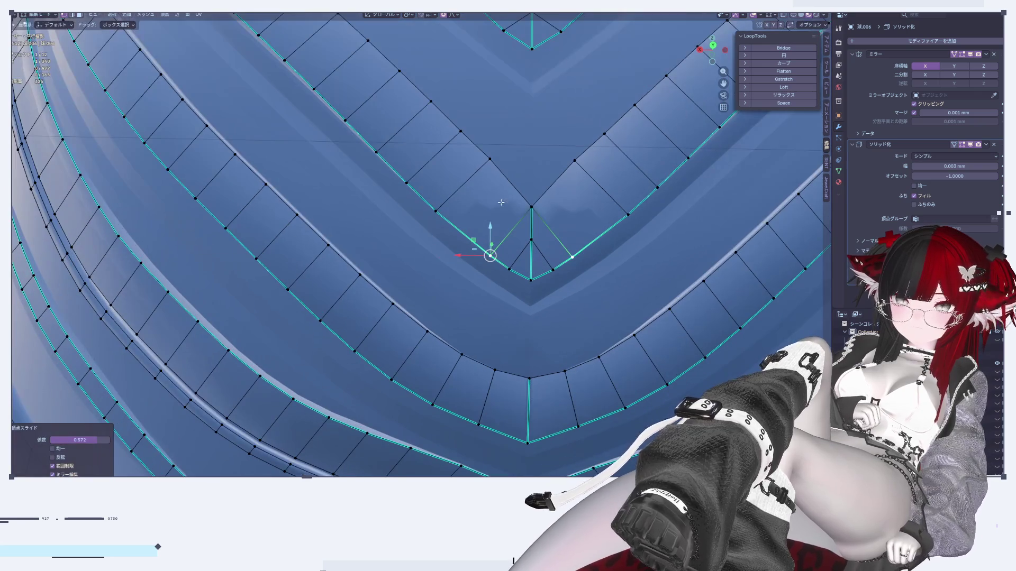
# Edge-slide an edge by the tip, then nudge the centre seam and top rim loop with smooth falloff.
pyautogui.click(498, 199)
pyautogui.press('g')
pyautogui.press('g')
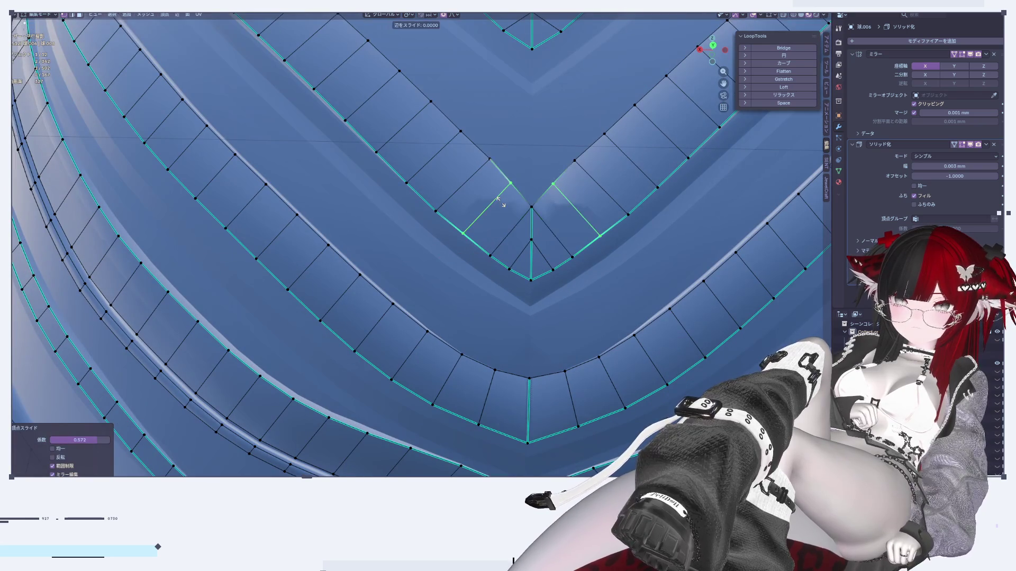
pyautogui.click(500, 201)
pyautogui.moveTo(500, 201)
pyautogui.mouseDown(button='middle')
pyautogui.moveTo(632, 253)
pyautogui.moveTo(543, 196)
pyautogui.mouseUp(button='middle')
pyautogui.moveTo(440, 180)
pyautogui.mouseDown()
pyautogui.moveTo(487, 117)
pyautogui.moveTo(509, 60)
pyautogui.mouseUp()
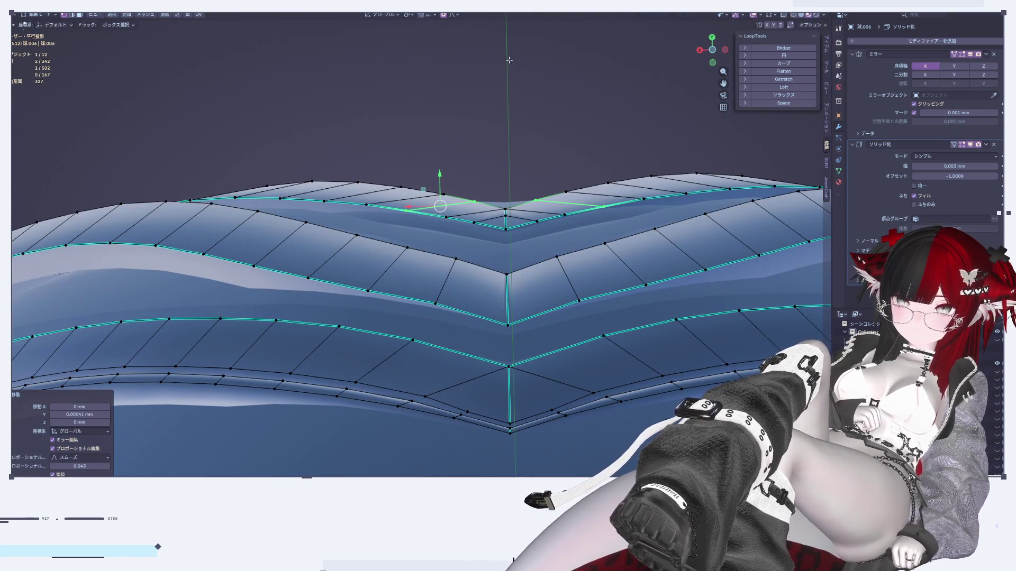
pyautogui.keyDown('alt'); pyautogui.click(505, 203); pyautogui.keyUp('alt')
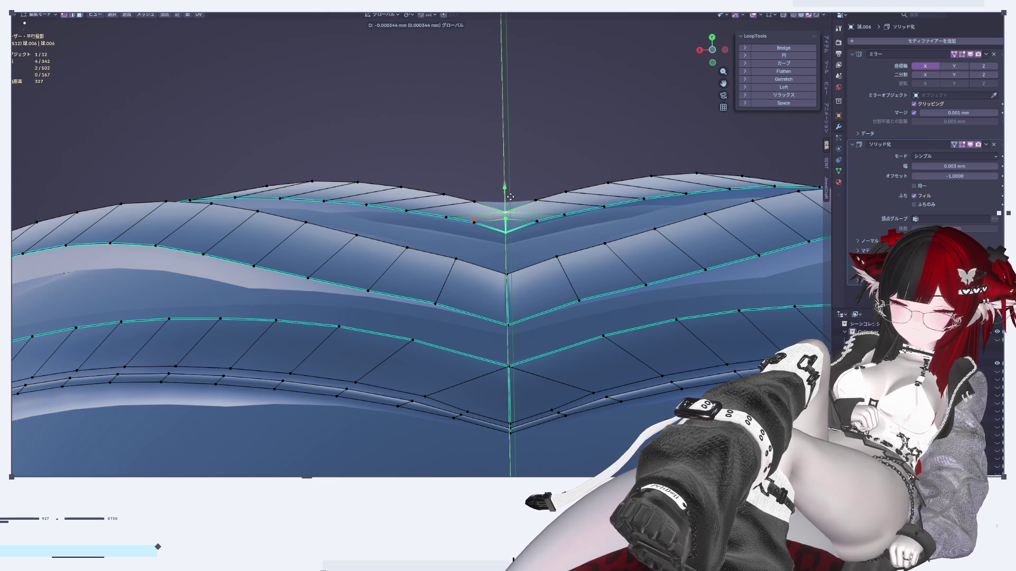
pyautogui.click(516, 196)
pyautogui.moveTo(516, 197)
pyautogui.mouseDown(button='middle')
pyautogui.moveTo(625, 355)
pyautogui.moveTo(466, 391)
pyautogui.moveTo(455, 414)
pyautogui.moveTo(518, 331)
pyautogui.moveTo(511, 197)
pyautogui.moveTo(785, 140)
pyautogui.mouseUp(button='middle')
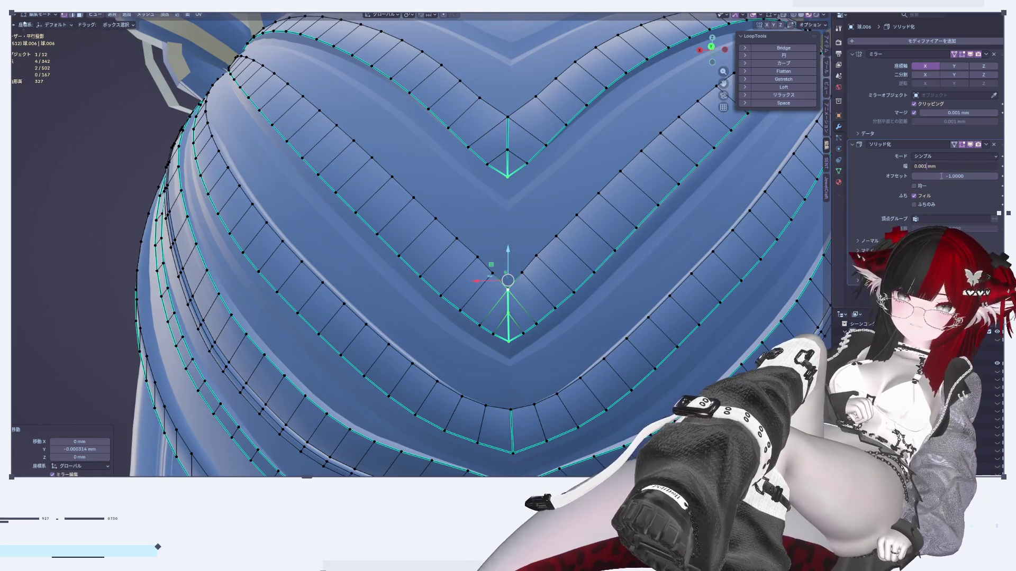
# Leave Edit Mode and review the hair from side and front views.
pyautogui.moveTo(582, 238); pyautogui.dragTo(394, 210, button='middle')
pyautogui.scroll(-2, 583, 342)
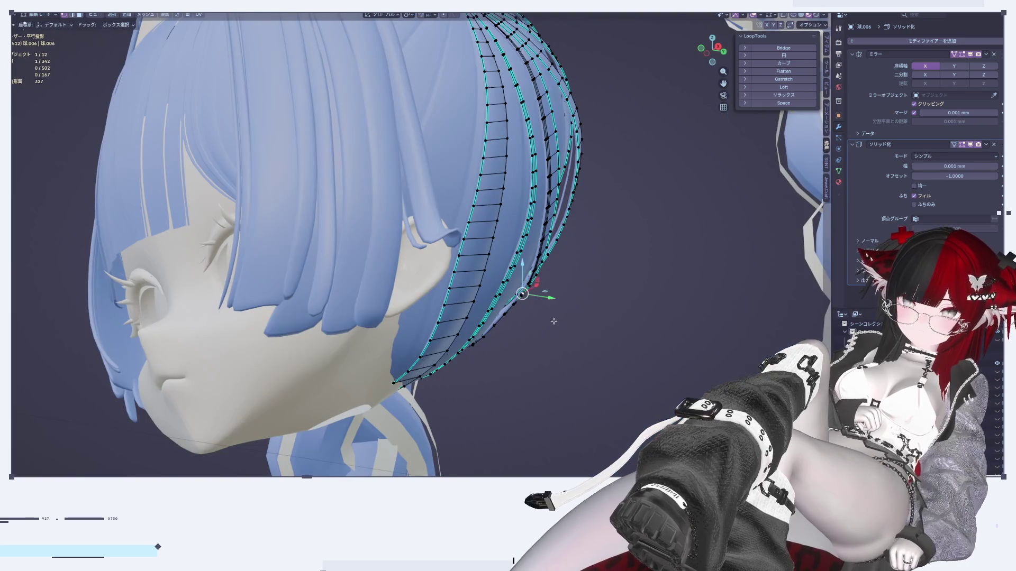
pyautogui.press('Tab')
pyautogui.moveTo(582, 342)
pyautogui.mouseDown(button='middle')
pyautogui.moveTo(607, 357)
pyautogui.moveTo(631, 407)
pyautogui.moveTo(571, 414)
pyautogui.moveTo(486, 385)
pyautogui.moveTo(491, 353)
pyautogui.mouseUp(button='middle')
pyautogui.scroll(-3, 607, 358)
pyautogui.scroll(3, 490, 353)
# Select the whole chevron mesh and apply Smooth Vectors to its normals twice.
pyautogui.press('Tab')
pyautogui.press('a')
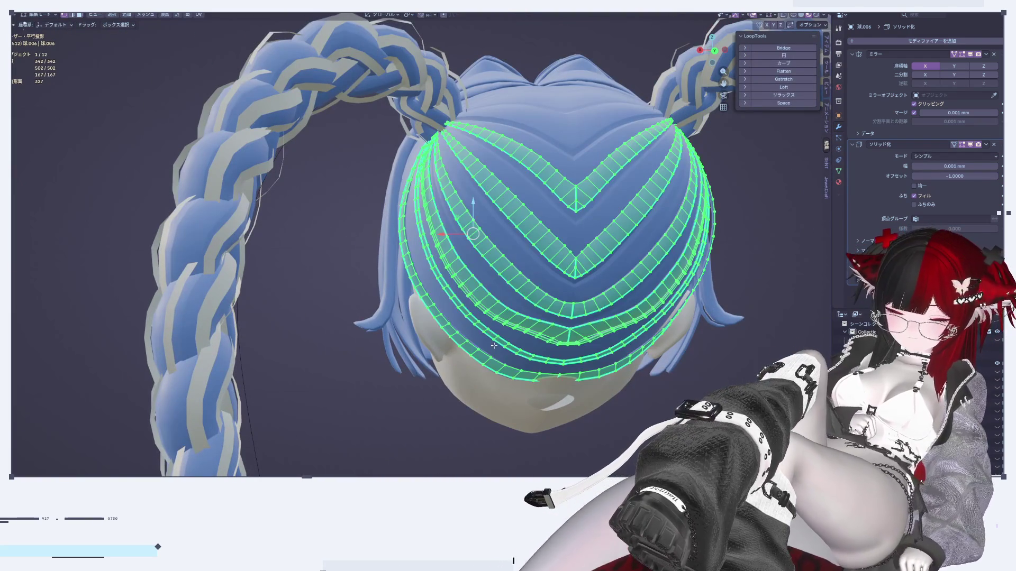
pyautogui.hotkey('alt', 'n')
pyautogui.click(481, 349)
pyautogui.hotkey('alt', 'n')
pyautogui.click(463, 341)
pyautogui.scroll(5, 578, 217)
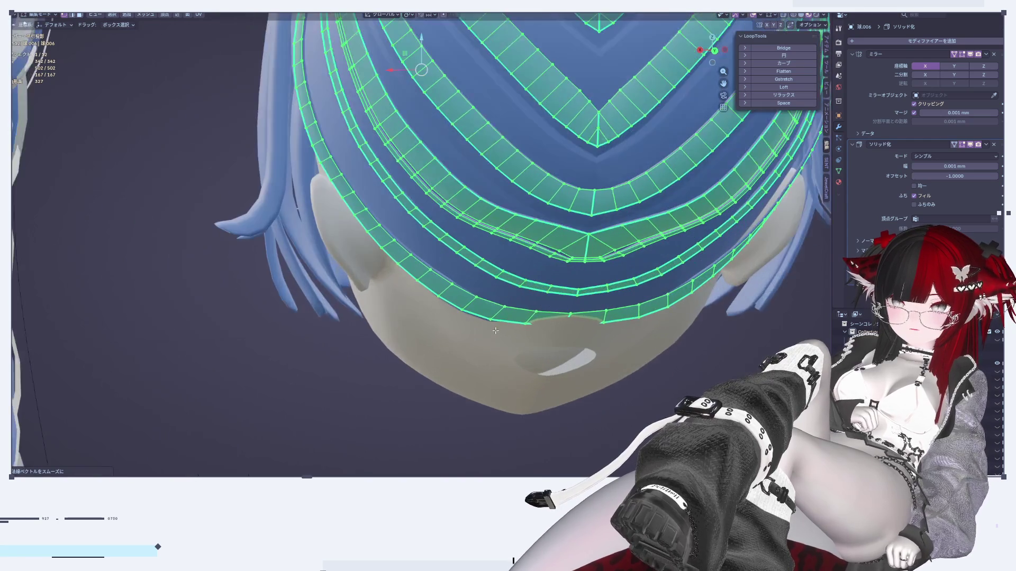
pyautogui.press('Tab')
# Apply Shade Auto Smooth to the hair object, then deselect it to judge the shading.
pyautogui.moveTo(577, 217)
pyautogui.mouseDown(button='middle')
pyautogui.moveTo(550, 369)
pyautogui.moveTo(544, 245)
pyautogui.moveTo(554, 304)
pyautogui.mouseUp(button='middle')
pyautogui.click(554, 304)
pyautogui.rightClick(529, 306)
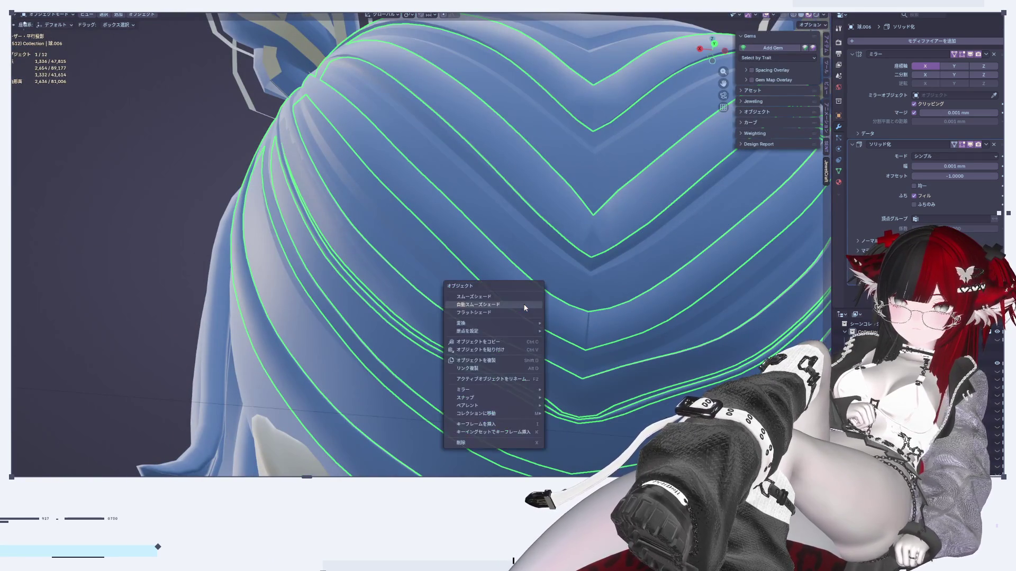
pyautogui.click(524, 308)
pyautogui.click(177, 249)
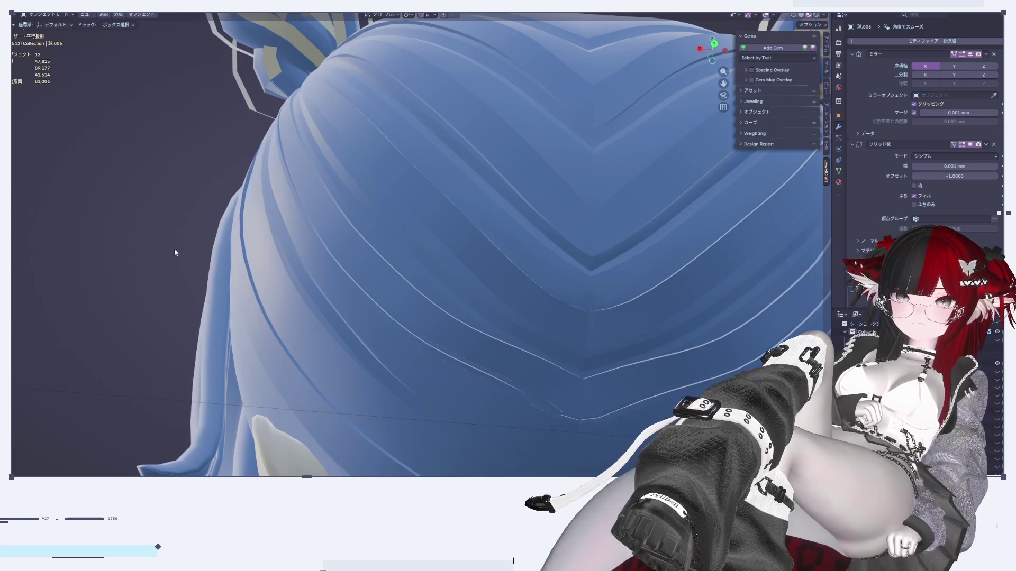
pyautogui.moveTo(176, 253)
pyautogui.mouseDown(button='middle')
pyautogui.moveTo(425, 405)
pyautogui.moveTo(597, 396)
pyautogui.moveTo(517, 371)
pyautogui.moveTo(465, 376)
pyautogui.moveTo(461, 325)
pyautogui.mouseUp(button='middle')
# Apply a command from the Edge menu to the whole mesh, then return to Object Mode.
pyautogui.press('Tab')
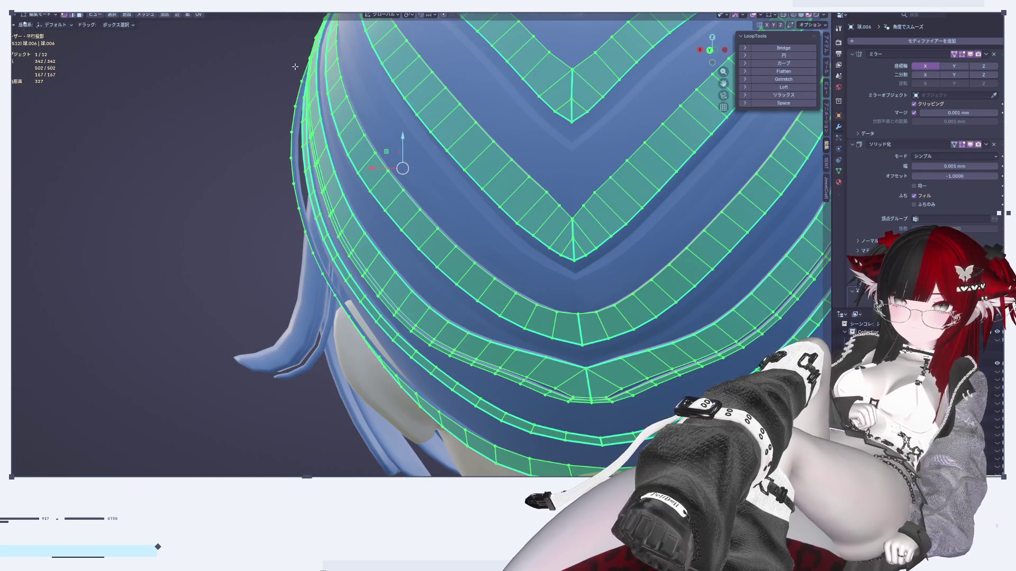
pyautogui.click(177, 15)
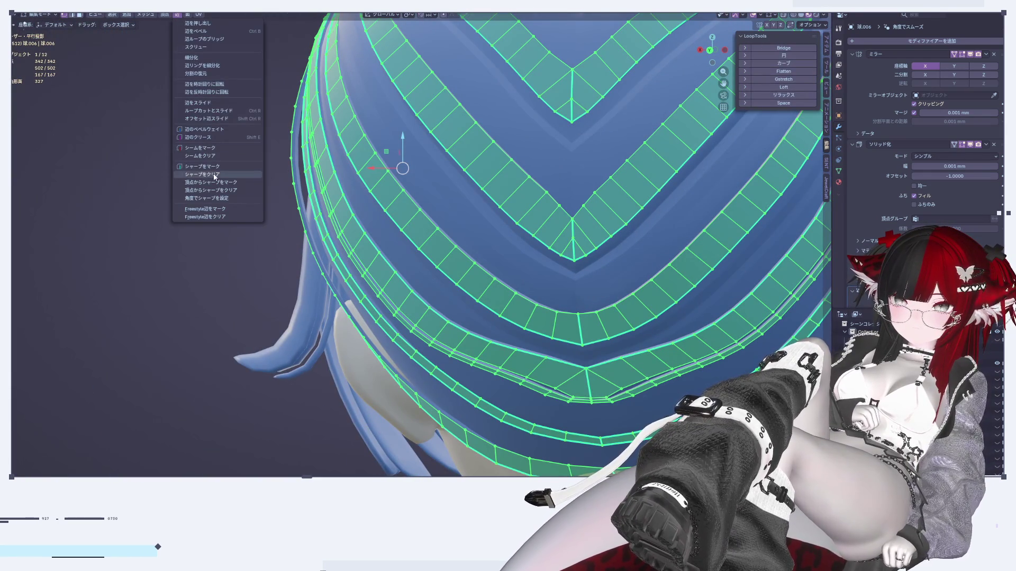
pyautogui.click(214, 174)
pyautogui.press('Tab')
pyautogui.scroll(-5, 423, 238)
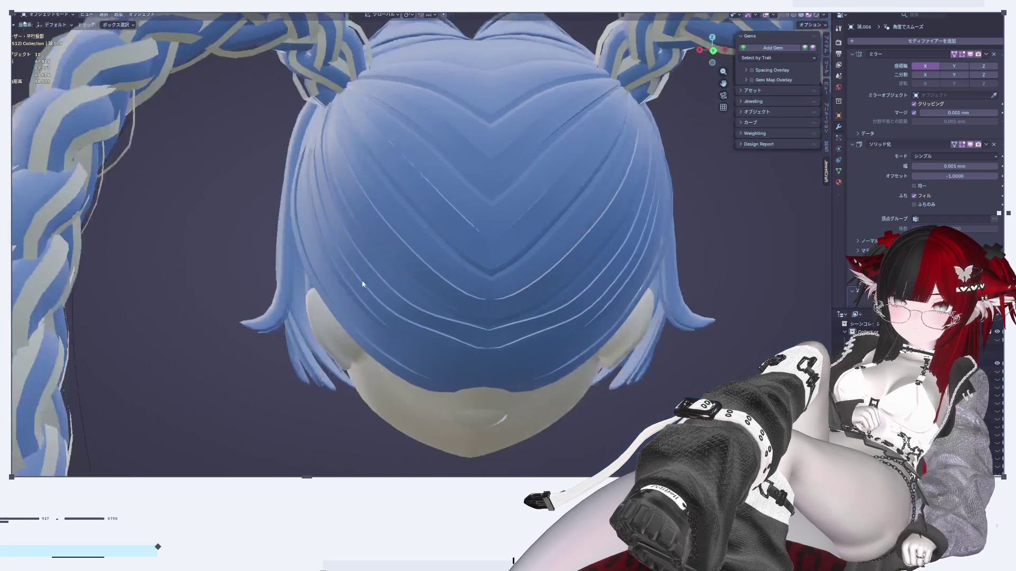
# Smooth the chevron mesh's normal vectors twice with Alt+N Smooth Vectors.
pyautogui.moveTo(476, 264); pyautogui.dragTo(834, 272, button='middle')
pyautogui.scroll(-1, 920, 212)
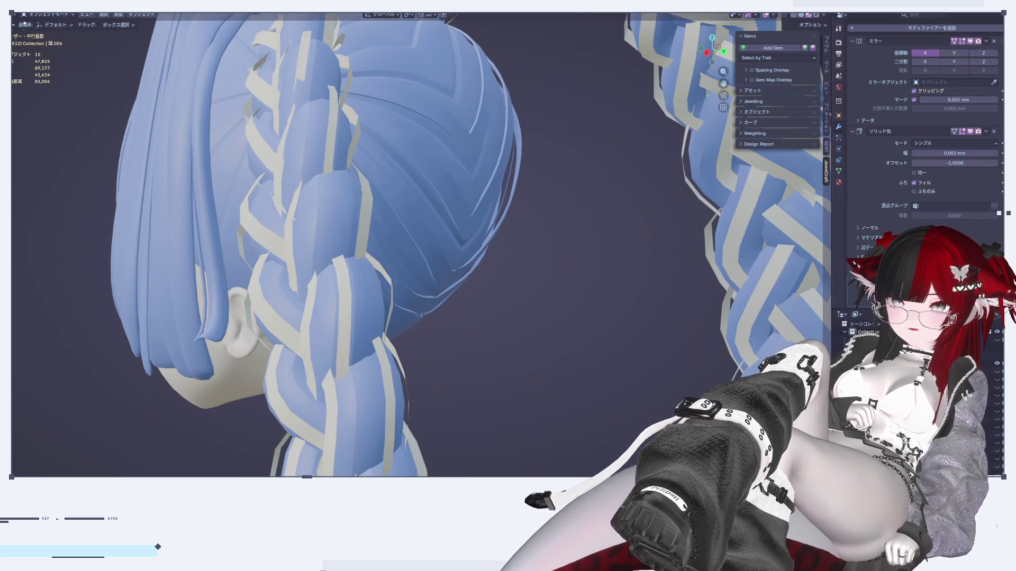
pyautogui.moveTo(585, 328); pyautogui.dragTo(555, 323, button='middle')
pyautogui.press('Tab')
pyautogui.scroll(2, 547, 304)
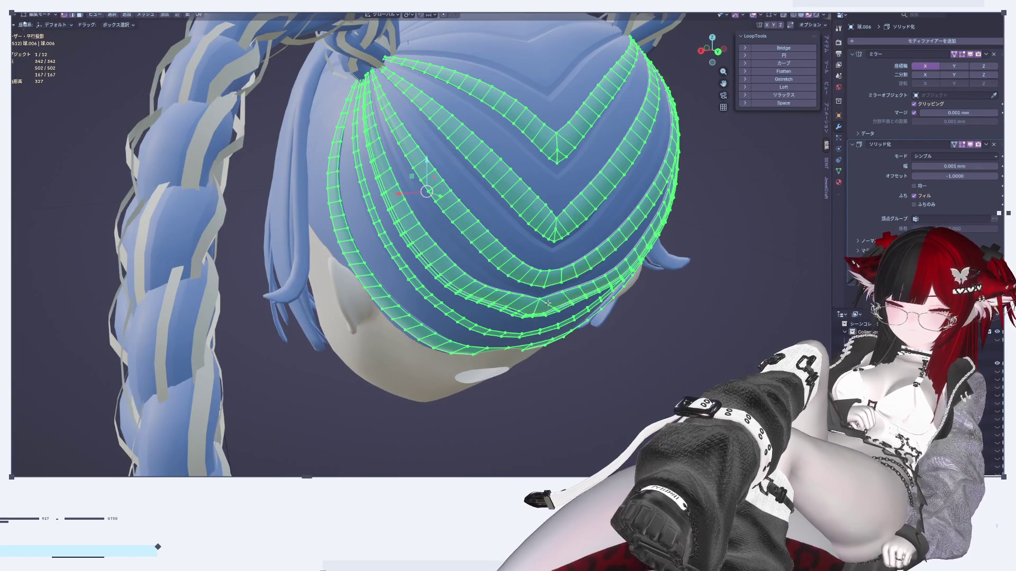
pyautogui.hotkey('alt', 'n')
pyautogui.click(541, 307)
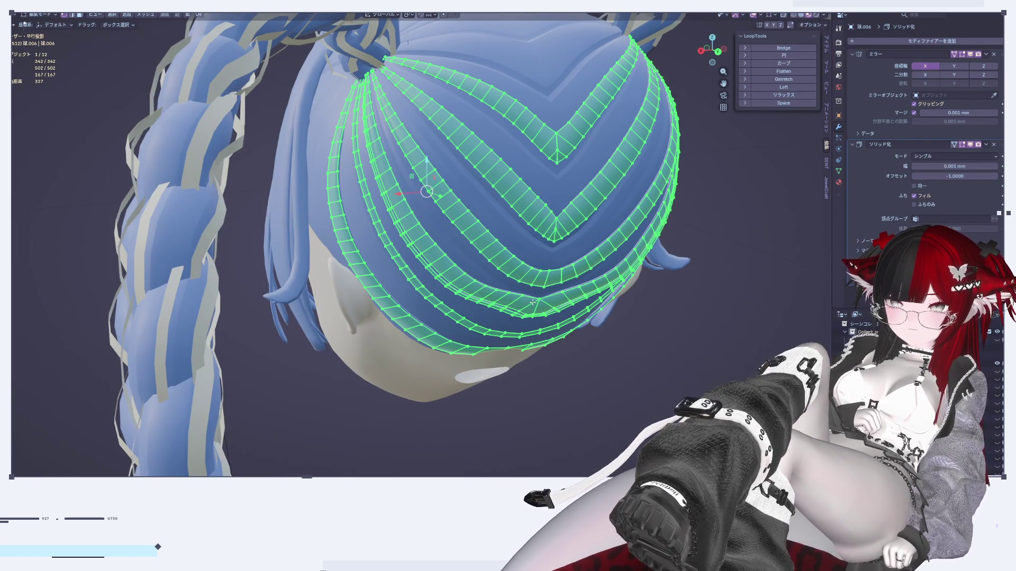
pyautogui.hotkey('alt', 'n')
pyautogui.click(524, 296)
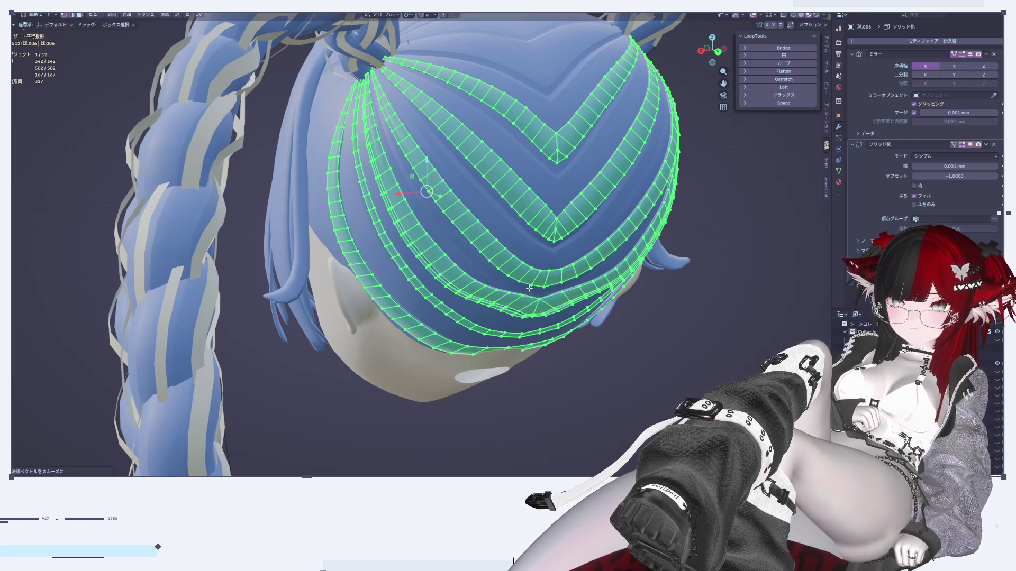
pyautogui.press('Tab')
# Check the shading, then nudge one bottom edge of the chevron mesh slightly along Y.
pyautogui.moveTo(538, 285)
pyautogui.mouseDown(button='middle')
pyautogui.moveTo(642, 306)
pyautogui.moveTo(509, 329)
pyautogui.moveTo(533, 226)
pyautogui.moveTo(545, 249)
pyautogui.moveTo(544, 285)
pyautogui.moveTo(525, 278)
pyautogui.mouseUp(button='middle')
pyautogui.scroll(6, 523, 303)
pyautogui.press('Tab')
pyautogui.press('Tab')
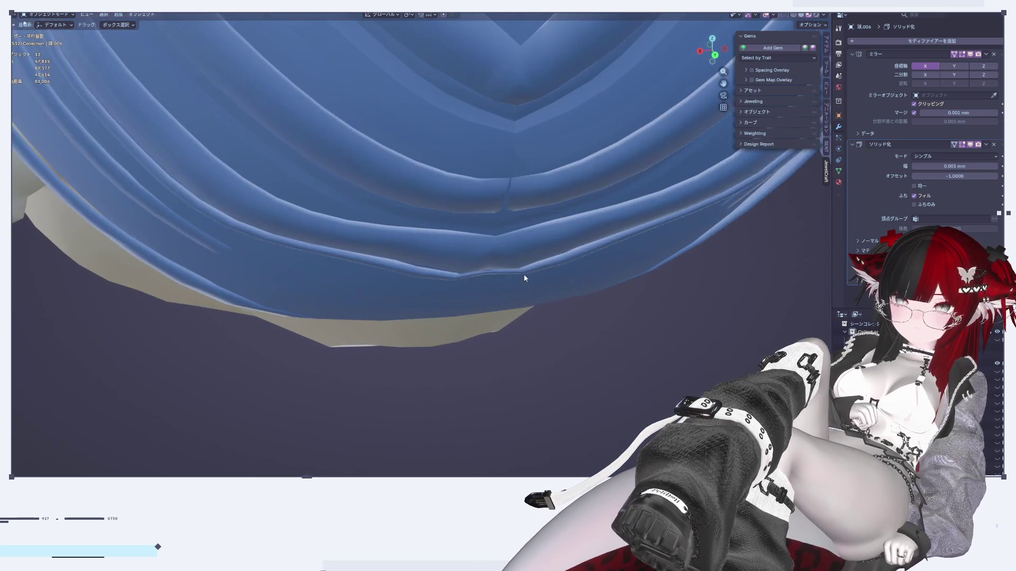
pyautogui.press('Tab')
pyautogui.click(505, 194)
pyautogui.moveTo(505, 194)
pyautogui.mouseDown(button='middle')
pyautogui.moveTo(522, 217)
pyautogui.moveTo(531, 275)
pyautogui.moveTo(512, 181)
pyautogui.moveTo(510, 153)
pyautogui.moveTo(521, 155)
pyautogui.mouseUp(button='middle')
pyautogui.press('g')
pyautogui.press('y')
pyautogui.click(522, 218)
pyautogui.press('Tab')
pyautogui.scroll(-5, 503, 329)
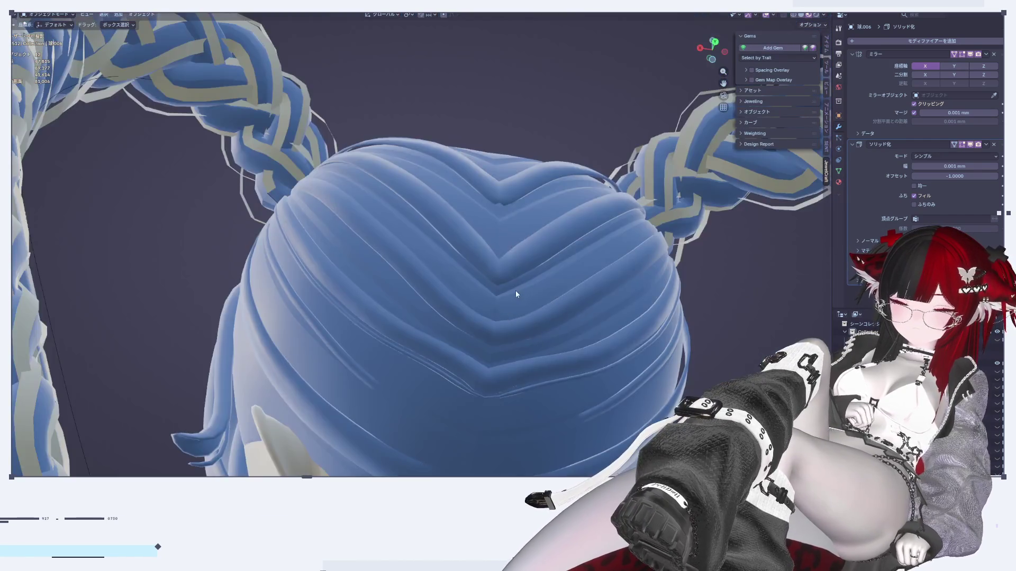
pyautogui.press('Tab')
pyautogui.scroll(6, 505, 326)
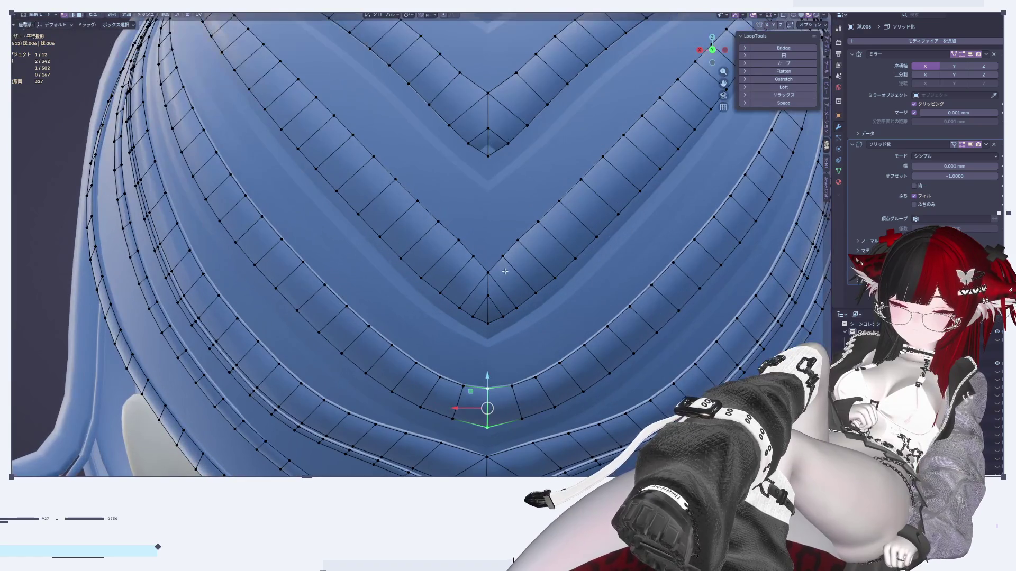
# Select the vertical centre edges of the chevrons and mark them sharp.
pyautogui.keyDown('alt'); pyautogui.click(503, 231); pyautogui.keyUp('alt')
pyautogui.keyDown('alt'); pyautogui.click(492, 316); pyautogui.keyUp('alt')
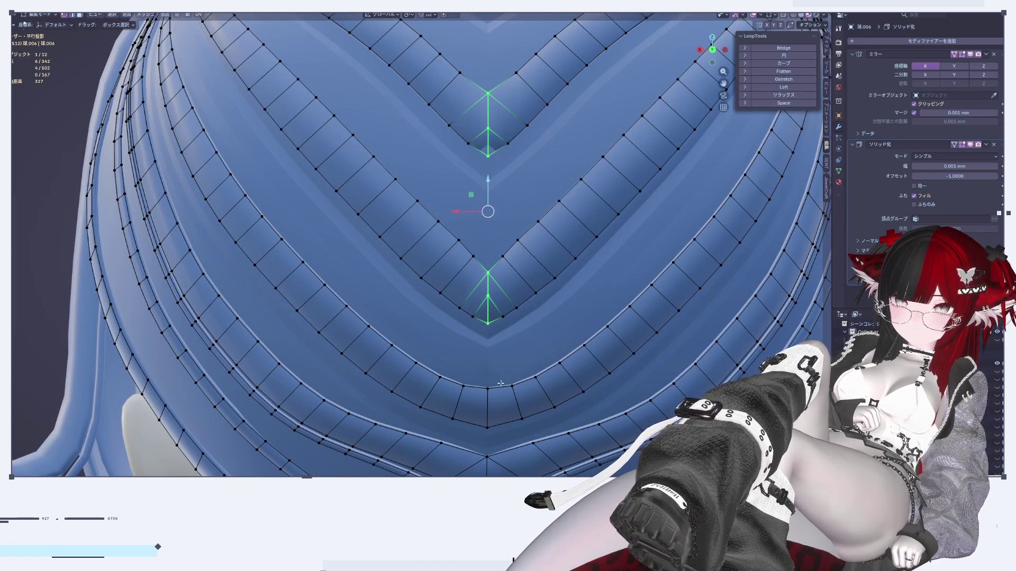
pyautogui.keyDown('shift'); pyautogui.moveTo(493, 363); pyautogui.dragTo(491, 175, button='middle'); pyautogui.keyUp('shift')
pyautogui.keyDown('shift'); pyautogui.moveTo(518, 306); pyautogui.dragTo(518, 307); pyautogui.keyUp('shift')
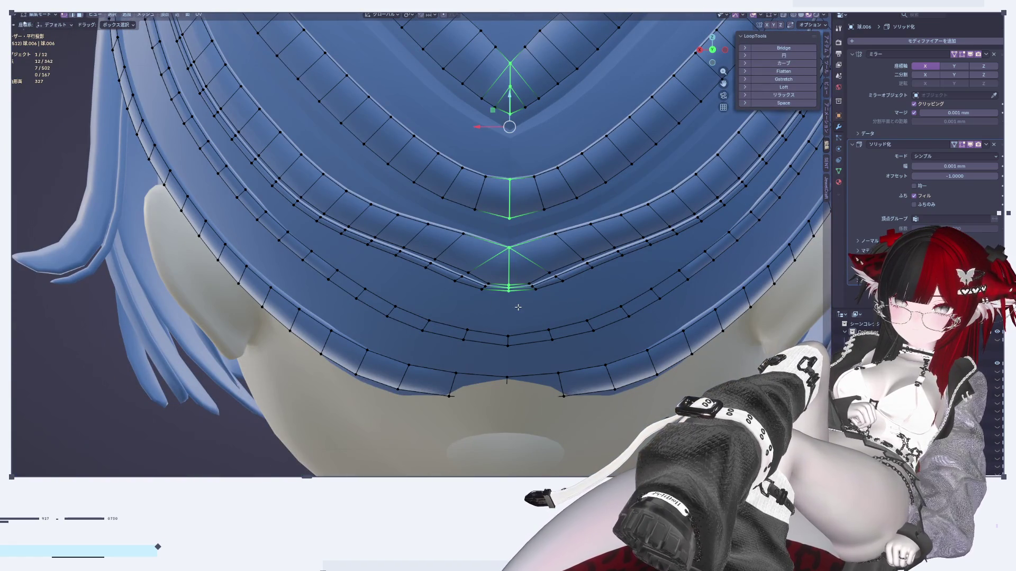
pyautogui.keyDown('shift'); pyautogui.moveTo(517, 351); pyautogui.dragTo(477, 266, button='middle'); pyautogui.keyUp('shift')
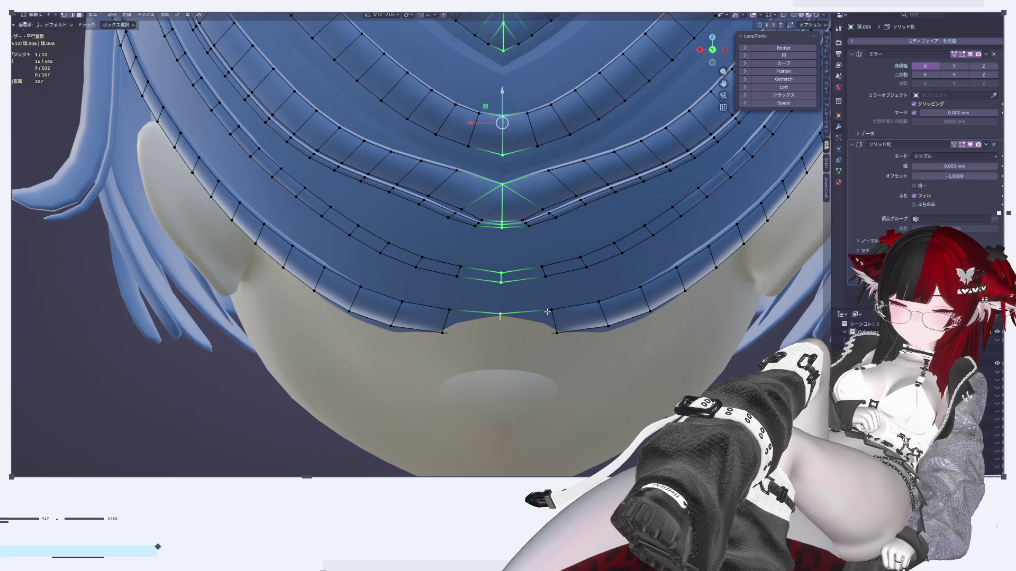
pyautogui.click(180, 19)
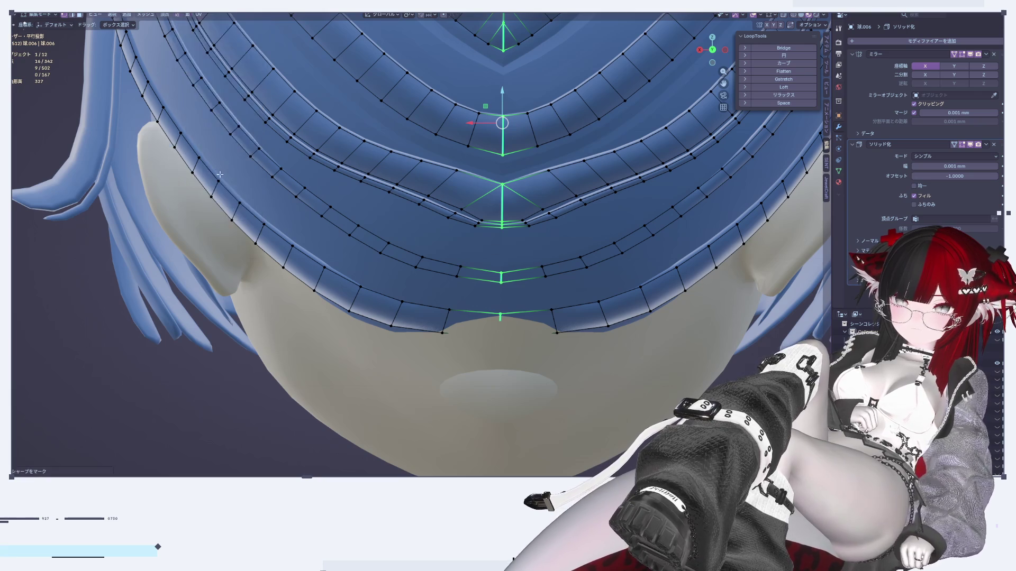
pyautogui.press('Tab')
# Shift the selected vertices slightly along Y, then clear the selection.
pyautogui.scroll(-3, 510, 362)
pyautogui.moveTo(511, 365)
pyautogui.mouseDown(button='middle')
pyautogui.moveTo(516, 316)
pyautogui.moveTo(571, 324)
pyautogui.moveTo(549, 291)
pyautogui.moveTo(535, 317)
pyautogui.moveTo(505, 323)
pyautogui.moveTo(492, 369)
pyautogui.mouseUp(button='middle')
pyautogui.press('Tab')
pyautogui.scroll(-3, 508, 306)
pyautogui.moveTo(481, 365); pyautogui.dragTo(479, 365)
pyautogui.moveTo(479, 365)
pyautogui.mouseDown(button='middle')
pyautogui.moveTo(560, 373)
pyautogui.moveTo(512, 300)
pyautogui.moveTo(503, 316)
pyautogui.moveTo(551, 316)
pyautogui.mouseUp(button='middle')
pyautogui.hotkey('alt', 'a')
pyautogui.scroll(3, 508, 323)
pyautogui.scroll(1, 551, 316)
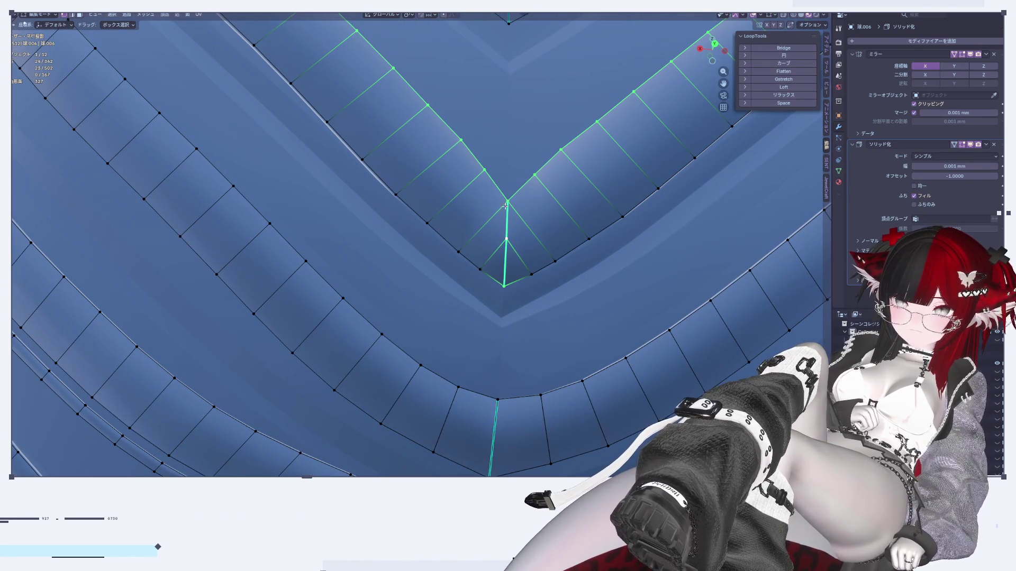
# Box-select the chevron tip vertices and shift them slightly along Y.
pyautogui.moveTo(518, 296); pyautogui.dragTo(518, 296)
pyautogui.keyDown('shift'); pyautogui.moveTo(519, 296); pyautogui.dragTo(461, 257, button='middle'); pyautogui.keyUp('shift')
pyautogui.moveTo(515, 262)
pyautogui.mouseDown(button='middle')
pyautogui.moveTo(478, 347)
pyautogui.moveTo(450, 346)
pyautogui.mouseUp(button='middle')
pyautogui.scroll(5, 449, 345)
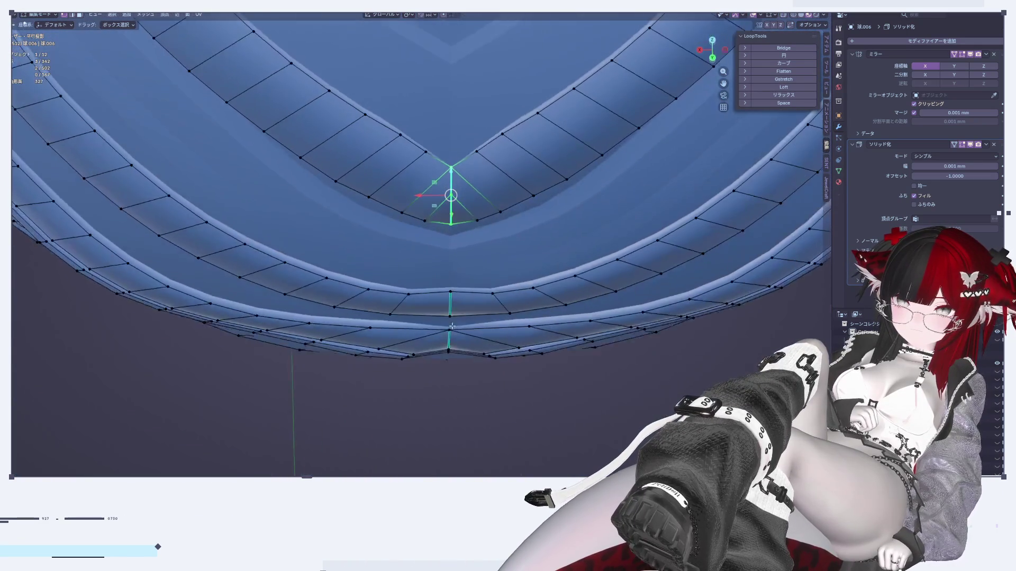
pyautogui.moveTo(359, 70); pyautogui.dragTo(428, 236)
pyautogui.moveTo(429, 236); pyautogui.dragTo(401, 198, button='middle')
pyautogui.press('g')
pyautogui.press('y')
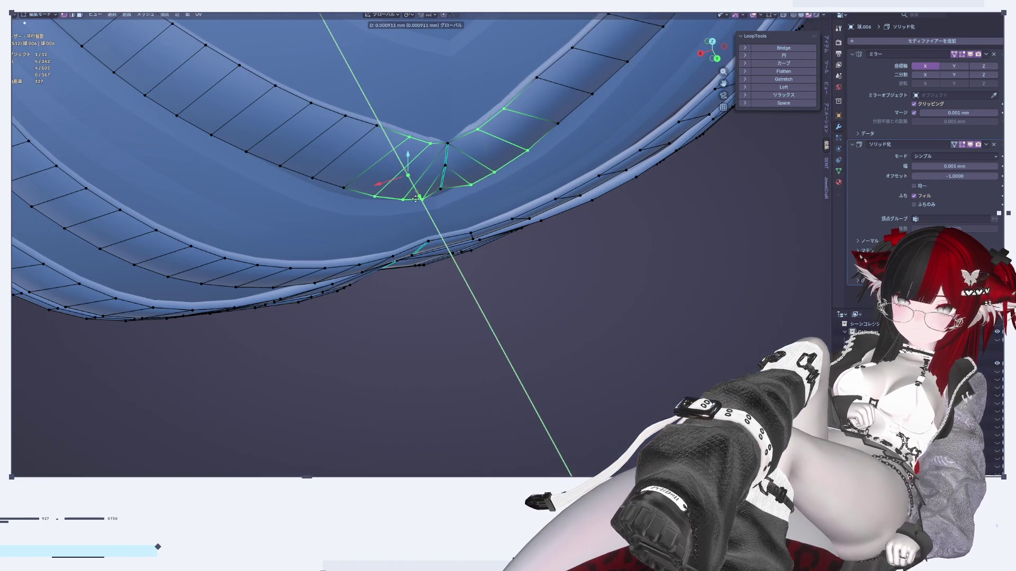
pyautogui.click(396, 205)
# Redo the tip-vertex shift as a 0.000337 mm Y nudge, then select the whole mesh.
pyautogui.moveTo(396, 205)
pyautogui.mouseDown(button='middle')
pyautogui.moveTo(386, 174)
pyautogui.moveTo(294, 182)
pyautogui.moveTo(338, 191)
pyautogui.moveTo(362, 155)
pyautogui.moveTo(441, 155)
pyautogui.mouseUp(button='middle')
pyautogui.hotkey('ctrl', 'z')
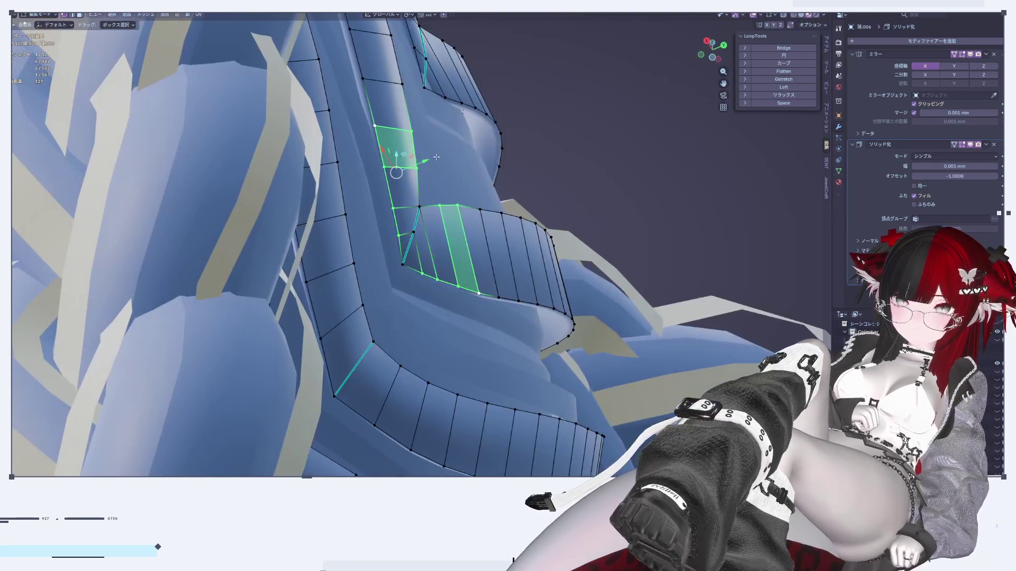
pyautogui.moveTo(421, 159); pyautogui.dragTo(425, 158)
pyautogui.moveTo(426, 158)
pyautogui.mouseDown(button='middle')
pyautogui.moveTo(354, 259)
pyautogui.moveTo(407, 224)
pyautogui.moveTo(405, 233)
pyautogui.mouseUp(button='middle')
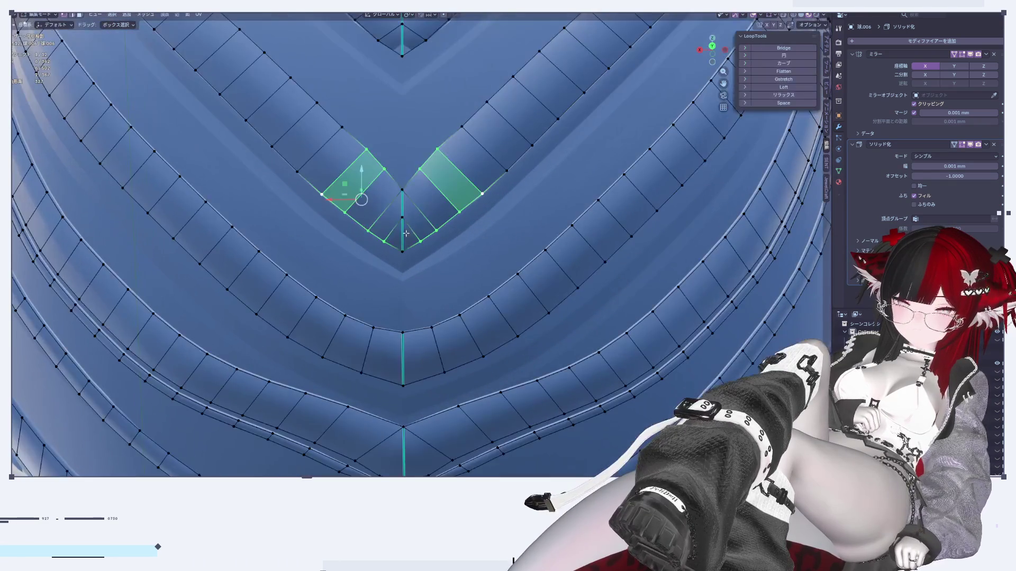
pyautogui.press('a')
pyautogui.rightClick(406, 227)
# Inspect the shaded chevrons in Object Mode and resume editing the mesh.
pyautogui.click(401, 242)
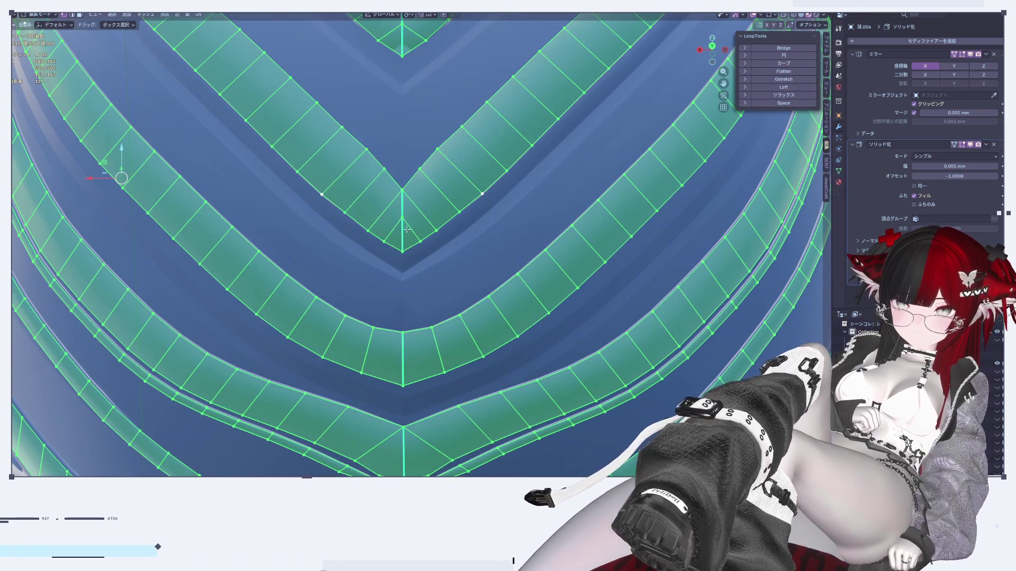
pyautogui.press('Tab')
pyautogui.moveTo(424, 143)
pyautogui.mouseDown(button='middle')
pyautogui.moveTo(449, 149)
pyautogui.moveTo(465, 193)
pyautogui.moveTo(472, 115)
pyautogui.mouseUp(button='middle')
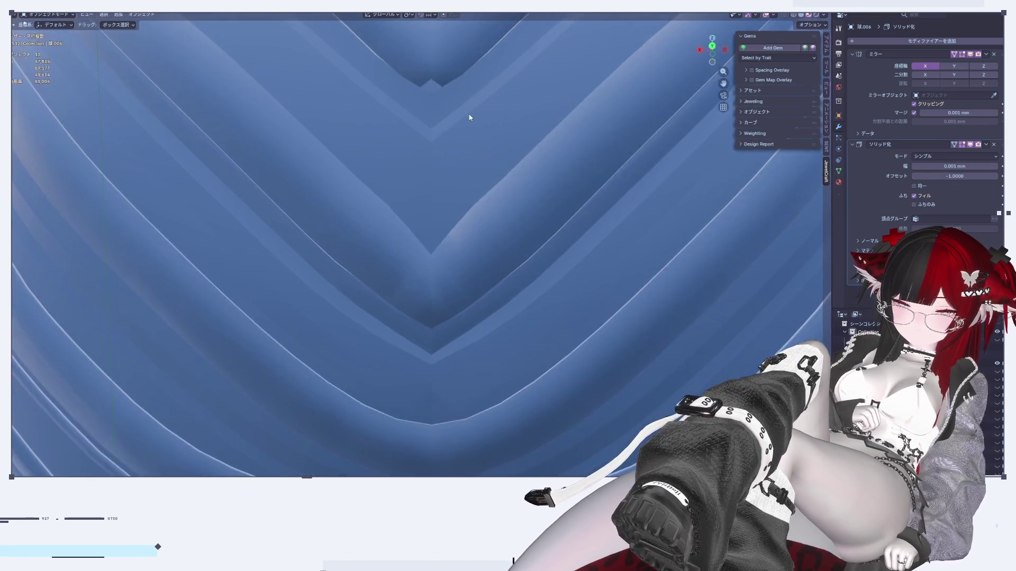
pyautogui.press('Tab')
pyautogui.scroll(4, 448, 246)
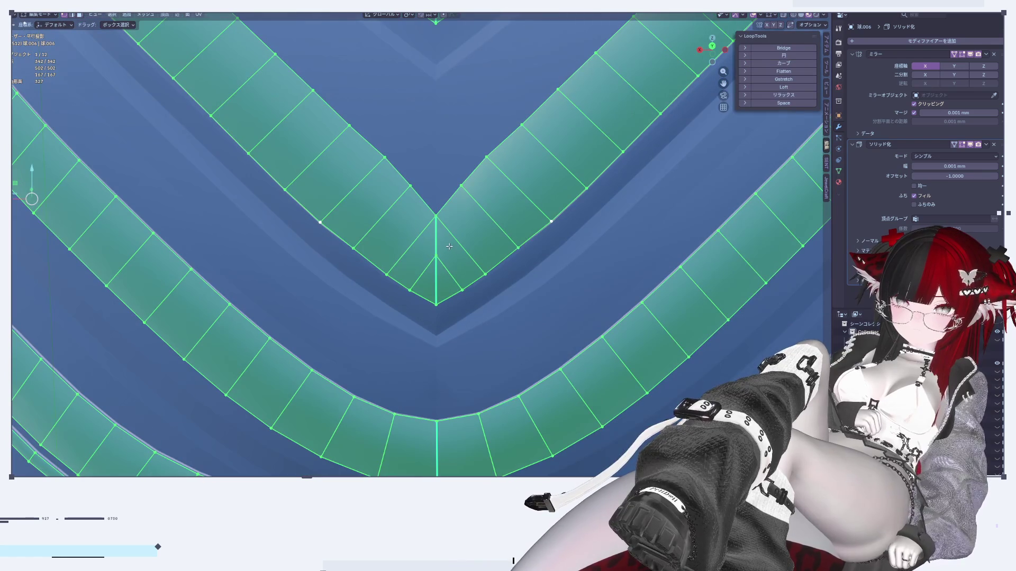
# Dissolve the two edges flanking the inner chevron's V tip and select its apex vertex.
pyautogui.click(433, 252)
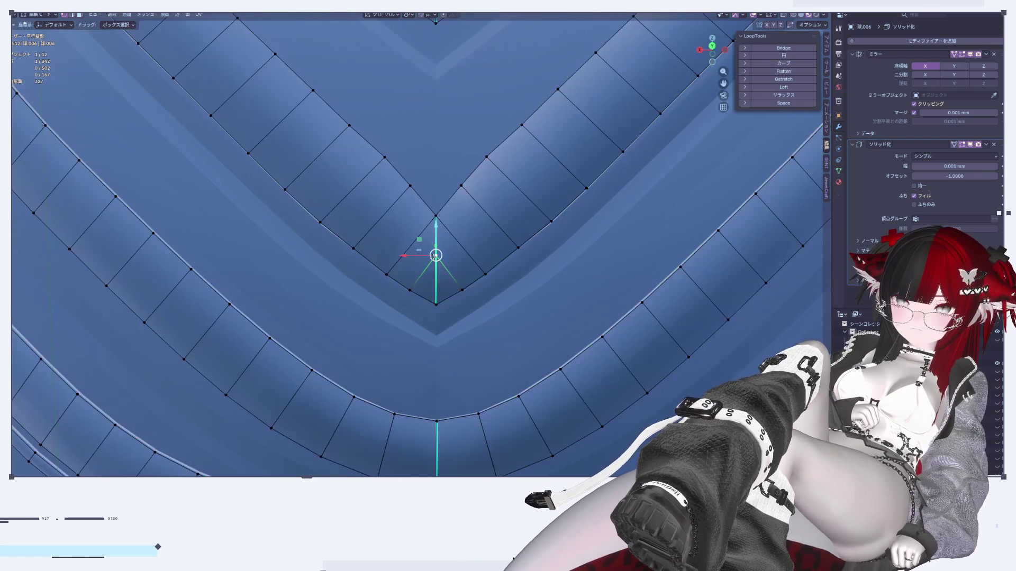
pyautogui.keyDown('shift'); pyautogui.click(410, 290); pyautogui.keyUp('shift')
pyautogui.press('x')
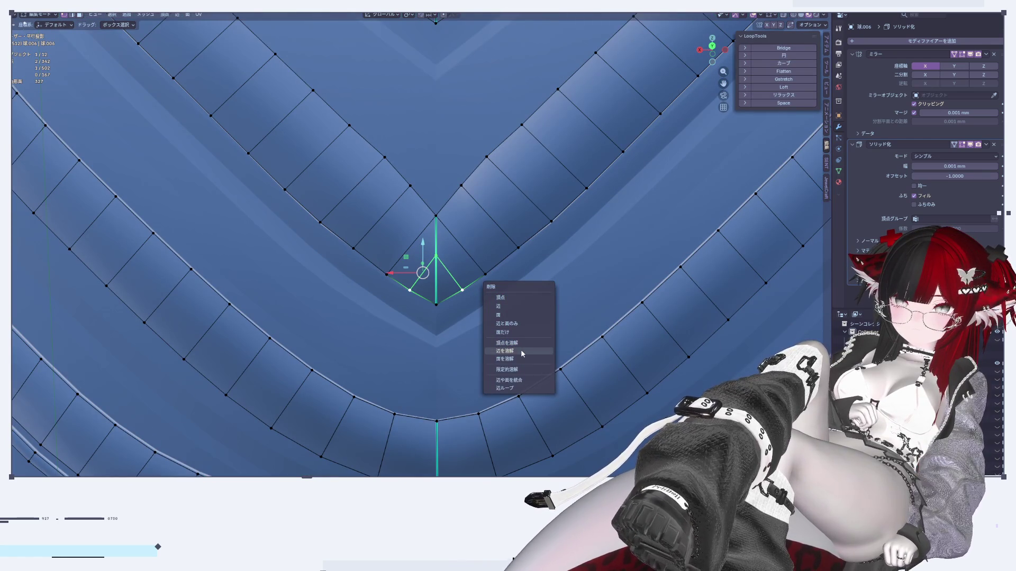
pyautogui.click(520, 349)
pyautogui.scroll(2, 509, 327)
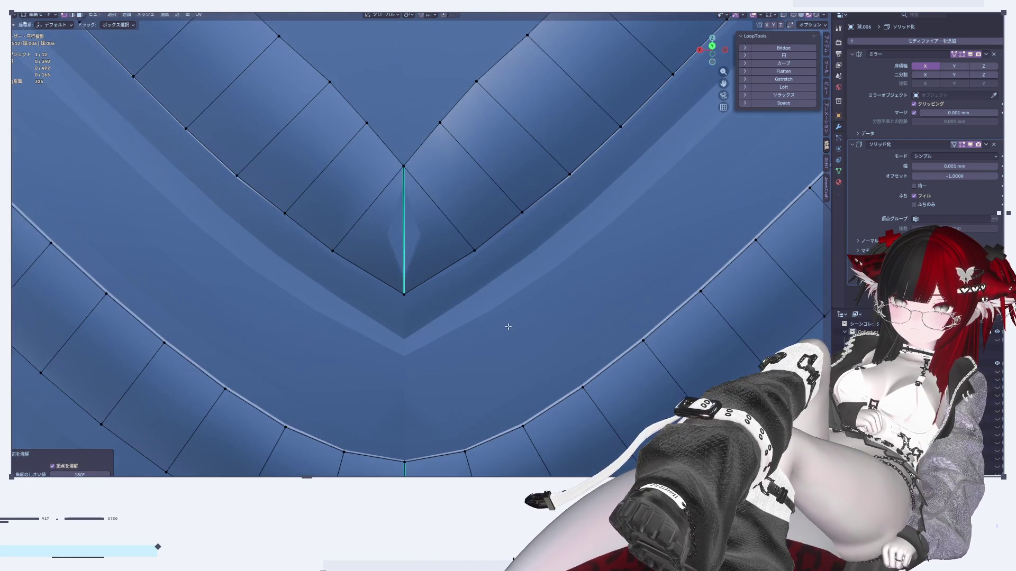
pyautogui.moveTo(471, 282)
pyautogui.mouseDown(button='middle')
pyautogui.moveTo(446, 199)
pyautogui.moveTo(485, 283)
pyautogui.moveTo(455, 279)
pyautogui.mouseUp(button='middle')
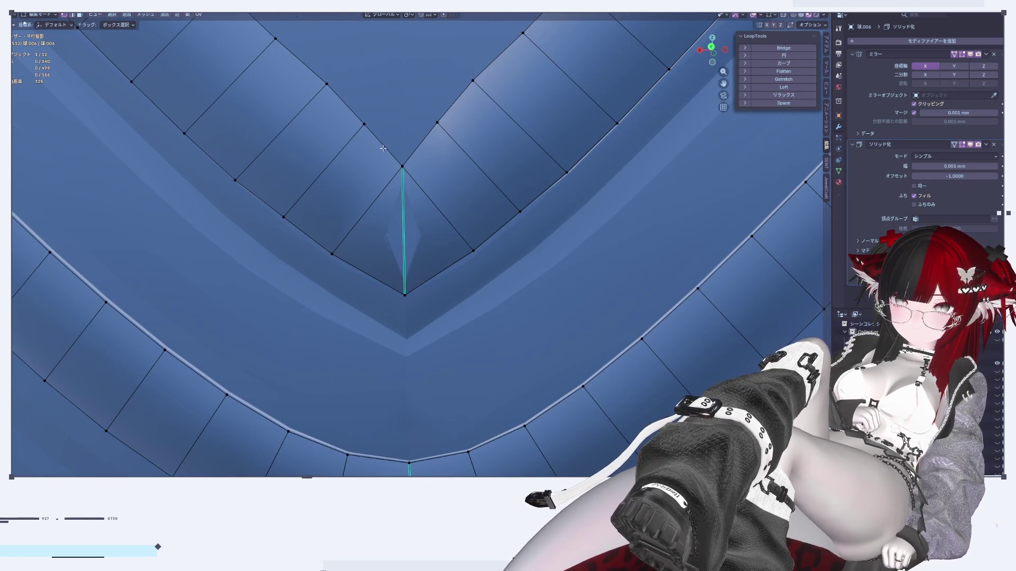
pyautogui.click(402, 166)
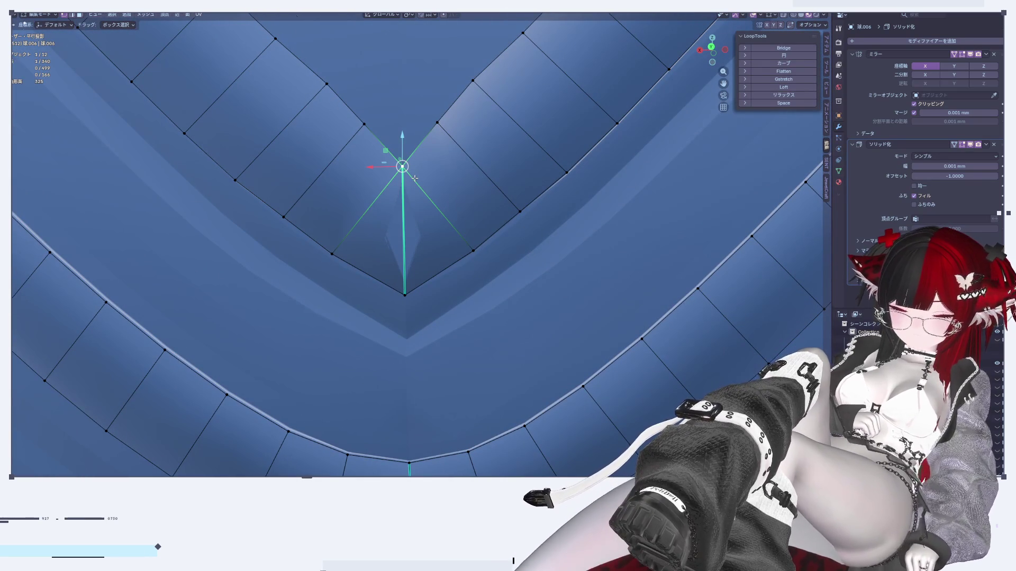
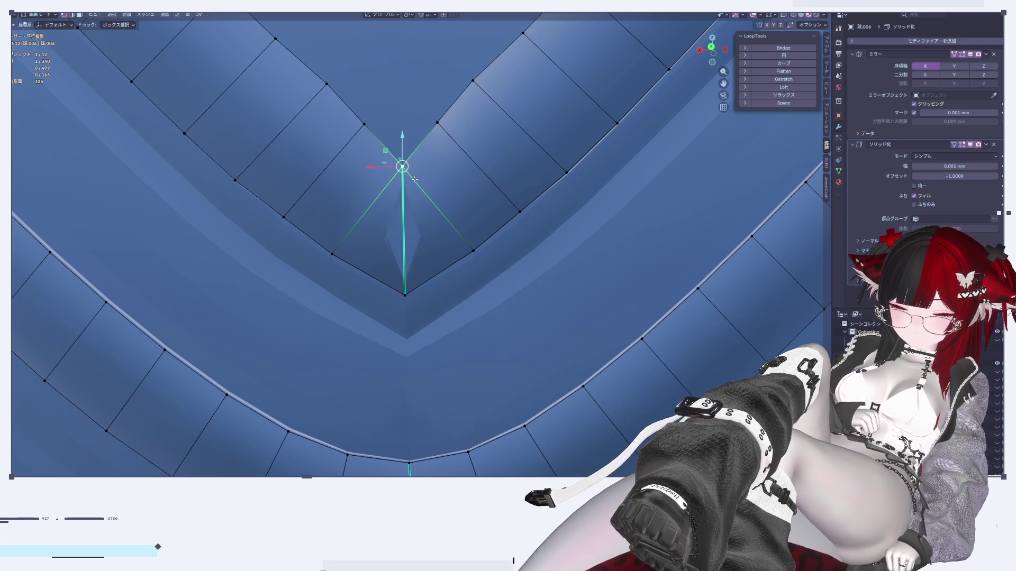
# Cancel the apex vertex bevel and undo back to just the two apex vertices selected.
pyautogui.hotkey('ctrl', 'shift', 'b')
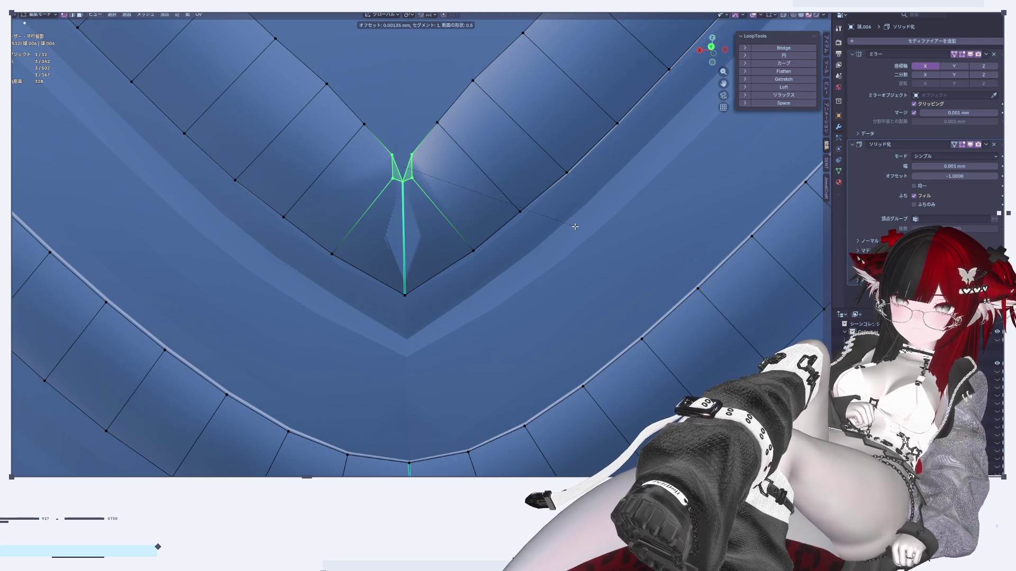
pyautogui.press('Escape')
pyautogui.hotkey('ctrl', 'z')
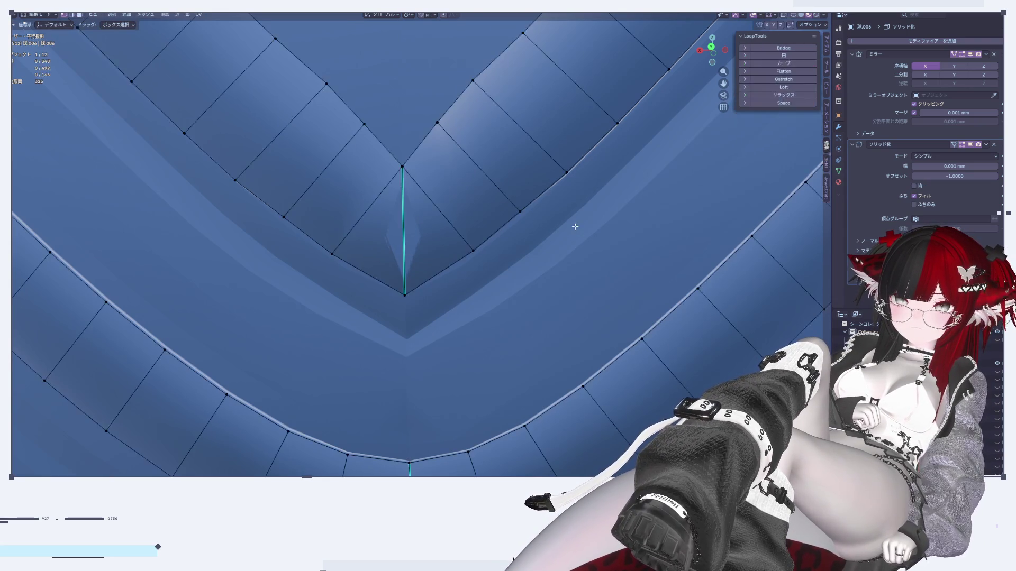
pyautogui.hotkey('ctrl', 'z')
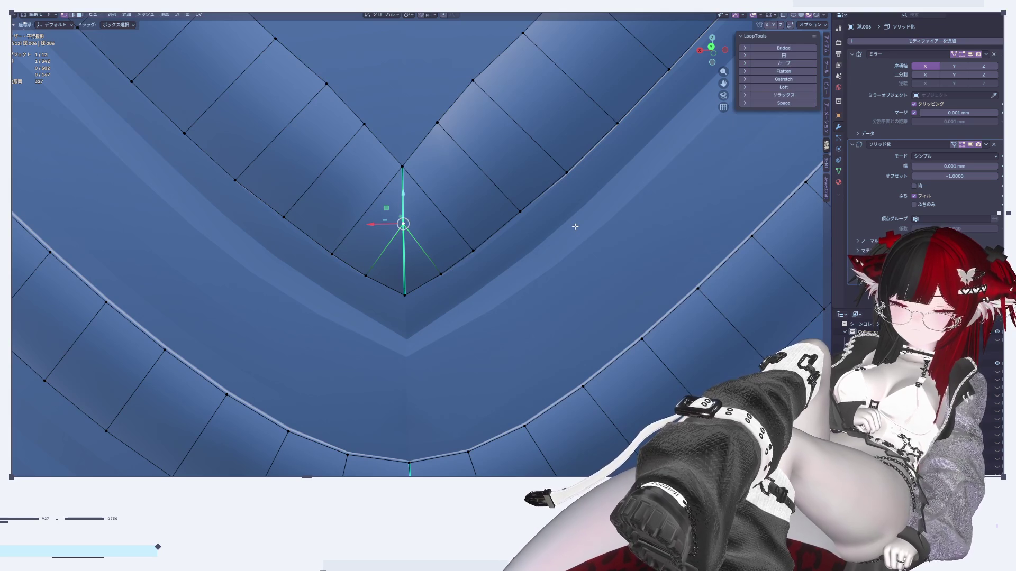
pyautogui.hotkey('ctrl', 'z')
pyautogui.hotkey('ctrl', 'z')
pyautogui.hotkey('ctrl', 'z')
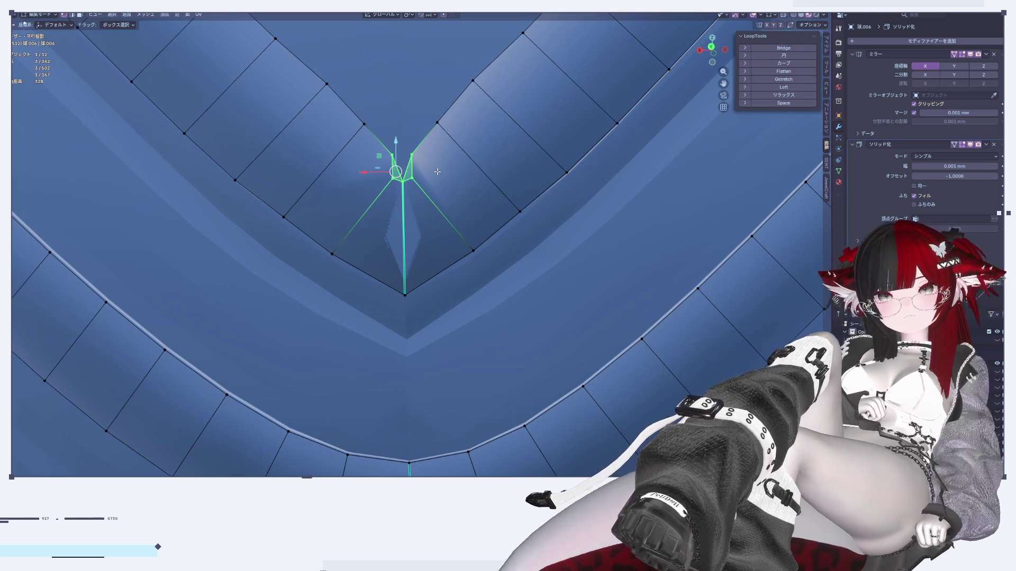
pyautogui.scroll(2, 418, 152)
pyautogui.hotkey('ctrl', 'z')
# Merge the two apex vertices At Last instead of At First, then check the tip in Object Mode.
pyautogui.press('m')
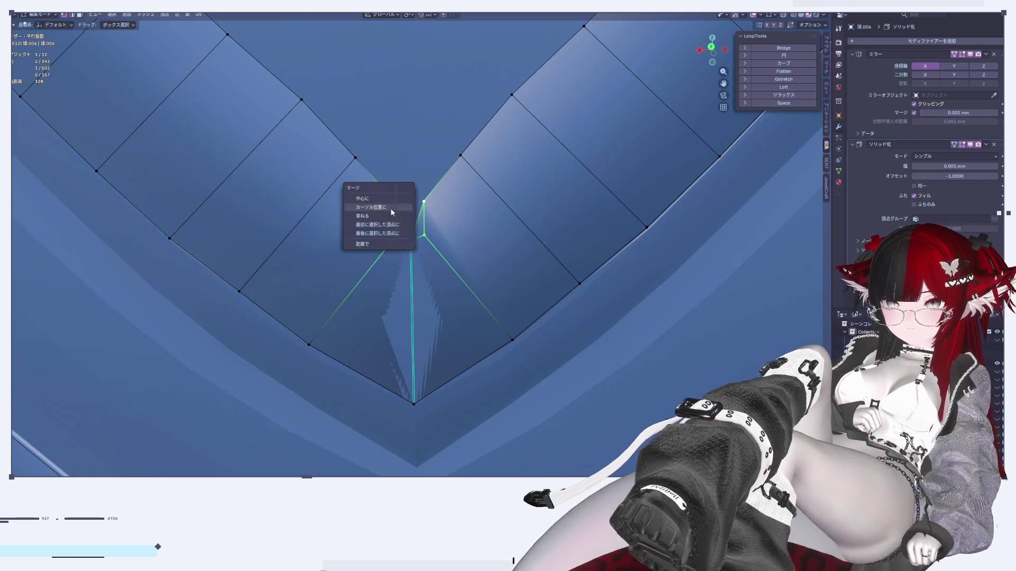
pyautogui.click(381, 225)
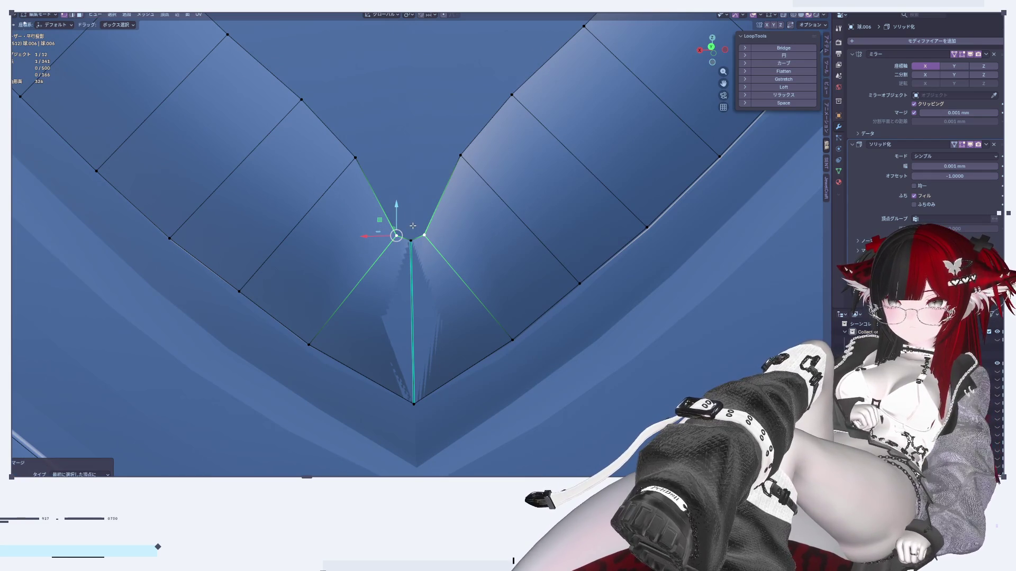
pyautogui.hotkey('ctrl', 'z')
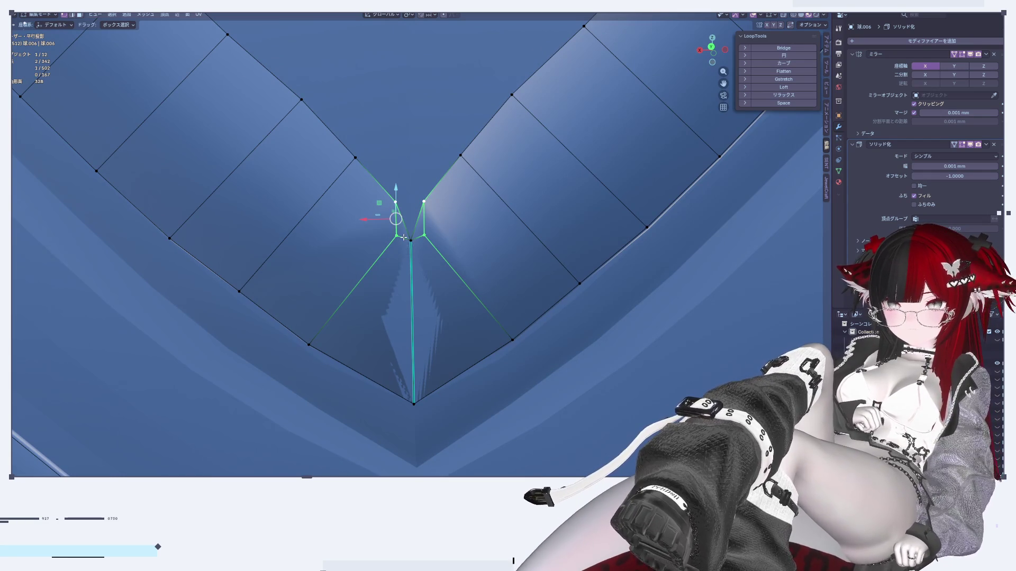
pyautogui.press('m')
pyautogui.click(397, 245)
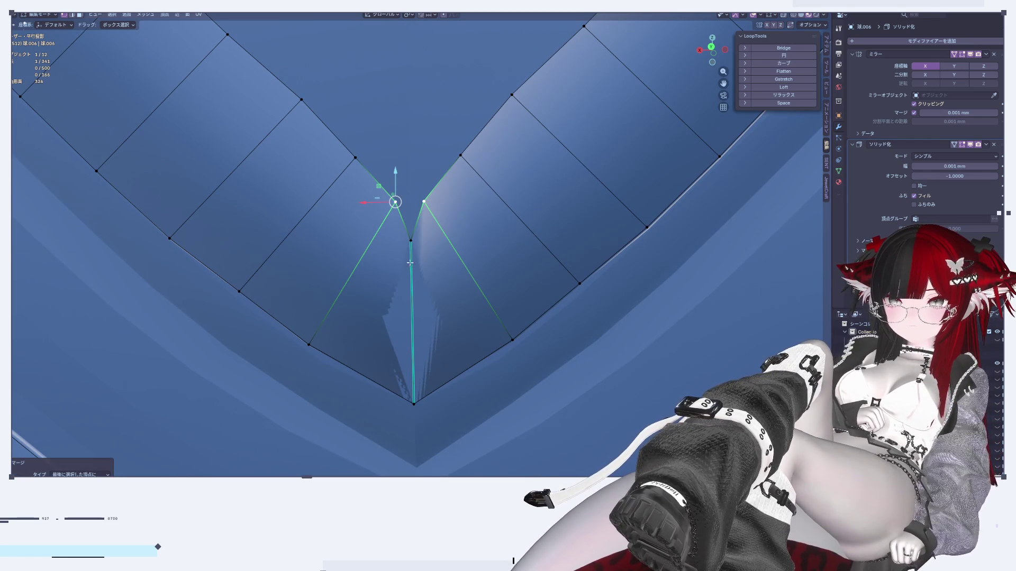
pyautogui.scroll(-1, 432, 265)
pyautogui.scroll(-3, 438, 268)
pyautogui.moveTo(438, 268)
pyautogui.mouseDown(button='middle')
pyautogui.moveTo(461, 287)
pyautogui.moveTo(466, 225)
pyautogui.moveTo(483, 278)
pyautogui.mouseUp(button='middle')
pyautogui.press('Tab')
pyautogui.scroll(5, 462, 286)
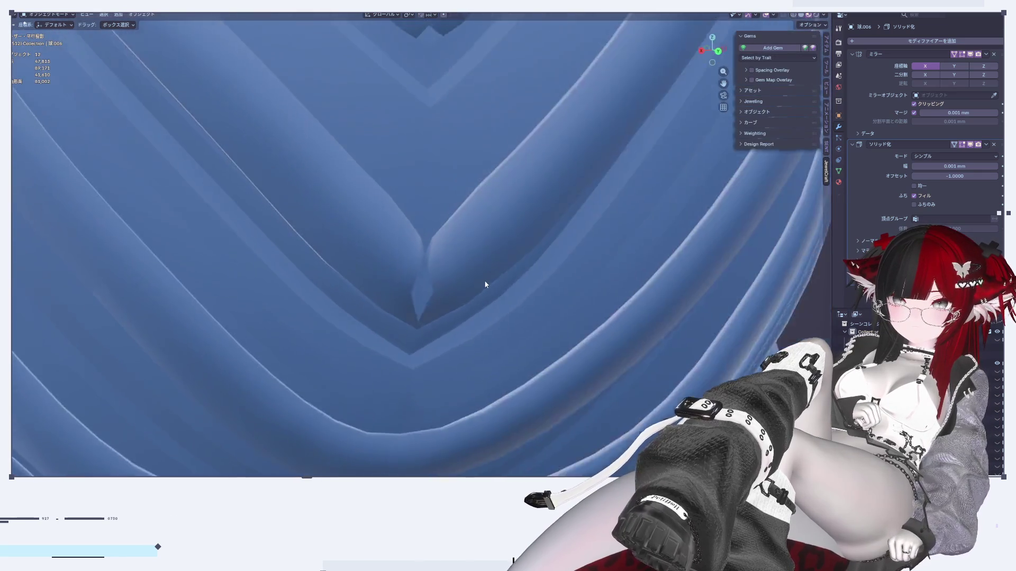
# Inspect the V seam in grey shading, selecting its centre edge and neighbouring face.
pyautogui.press('Tab')
pyautogui.scroll(2, 405, 221)
pyautogui.moveTo(405, 221)
pyautogui.mouseDown(button='middle')
pyautogui.moveTo(477, 159)
pyautogui.moveTo(771, 28)
pyautogui.mouseUp(button='middle')
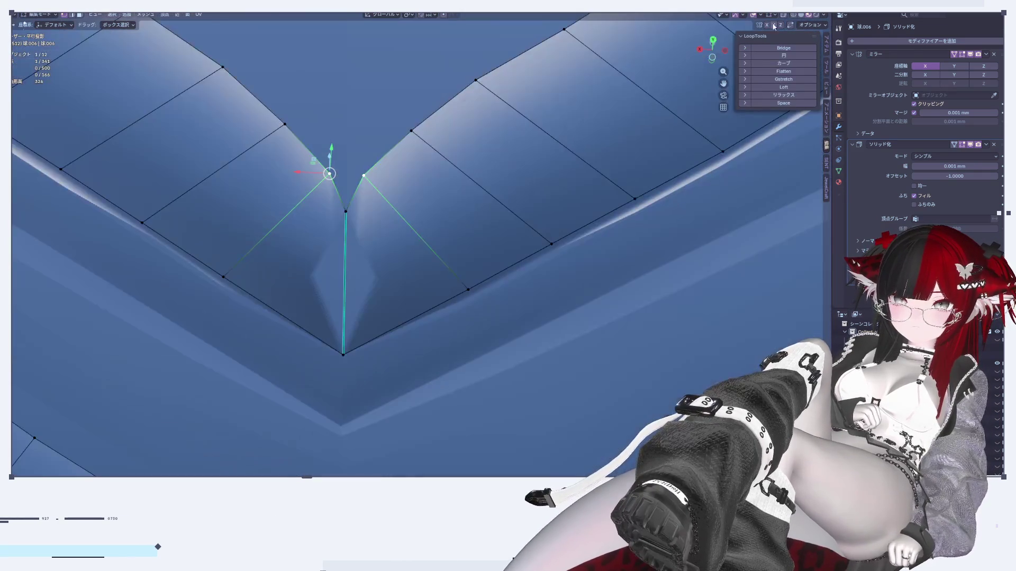
pyautogui.click(805, 16)
pyautogui.moveTo(370, 381)
pyautogui.mouseDown(button='middle')
pyautogui.moveTo(372, 389)
pyautogui.moveTo(379, 370)
pyautogui.moveTo(381, 399)
pyautogui.moveTo(347, 318)
pyautogui.mouseUp(button='middle')
pyautogui.click(343, 304)
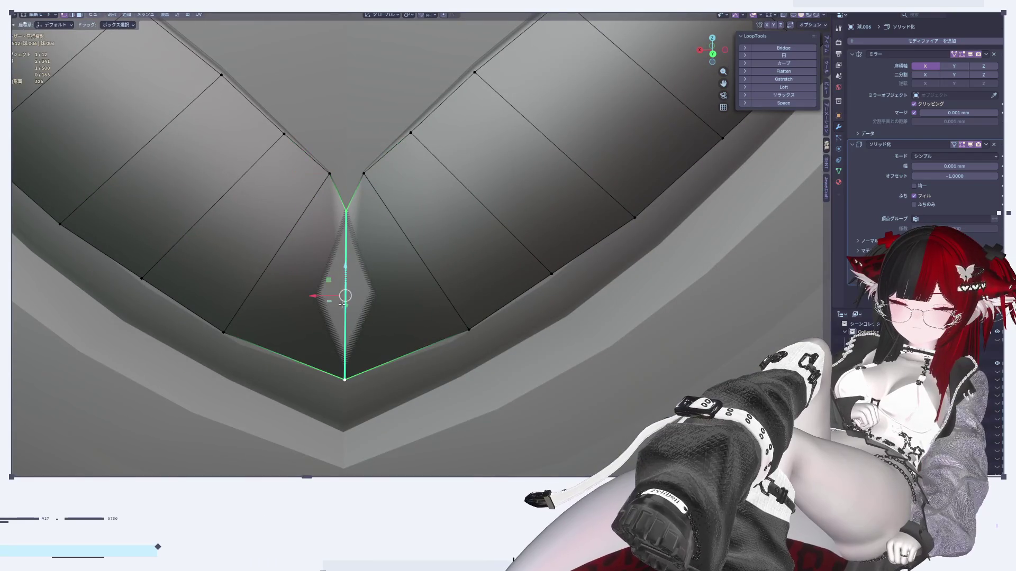
pyautogui.click(395, 239)
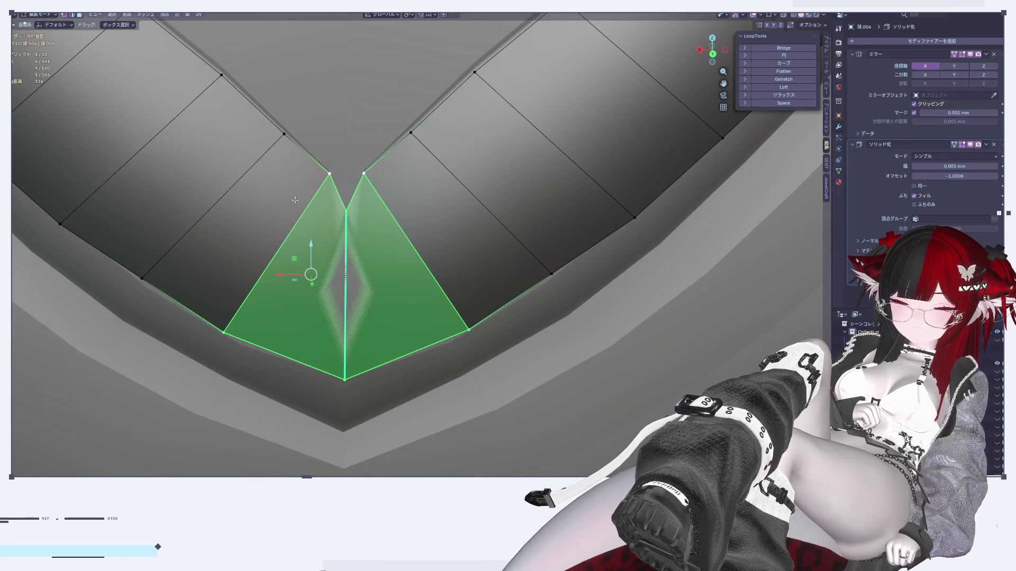
pyautogui.scroll(-4, 314, 215)
pyautogui.moveTo(295, 220)
pyautogui.mouseDown(button='middle')
pyautogui.moveTo(284, 215)
pyautogui.moveTo(297, 253)
pyautogui.moveTo(325, 255)
pyautogui.mouseUp(button='middle')
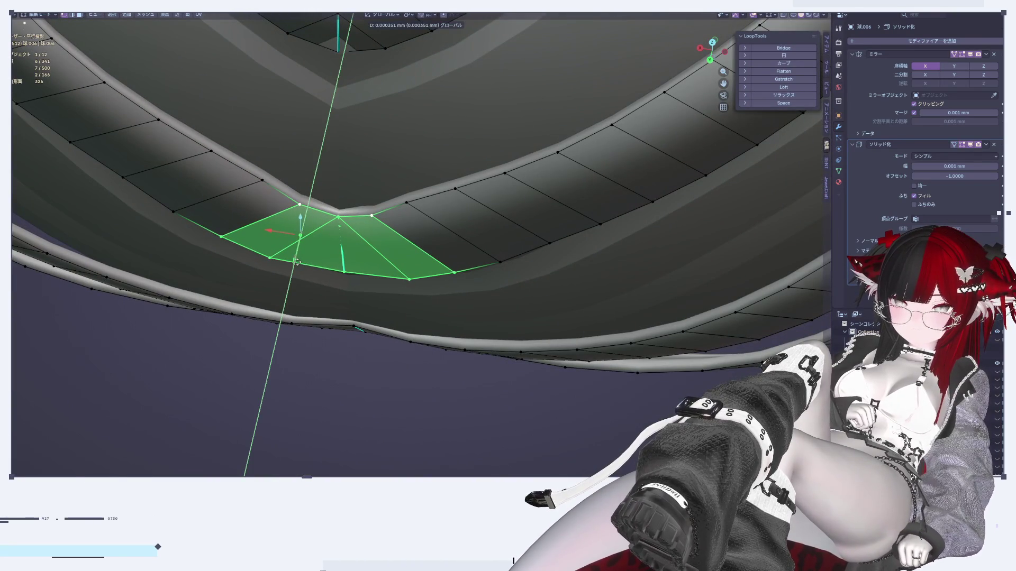
pyautogui.press('Tab')
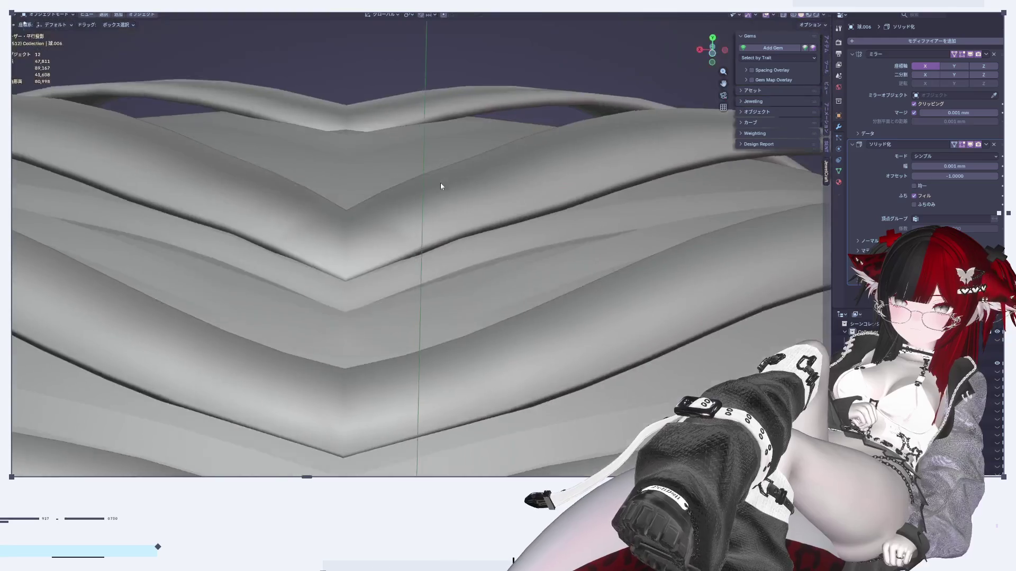
pyautogui.press('Tab')
pyautogui.keyDown('shift'); pyautogui.moveTo(376, 150); pyautogui.dragTo(432, 280, button='middle'); pyautogui.keyUp('shift')
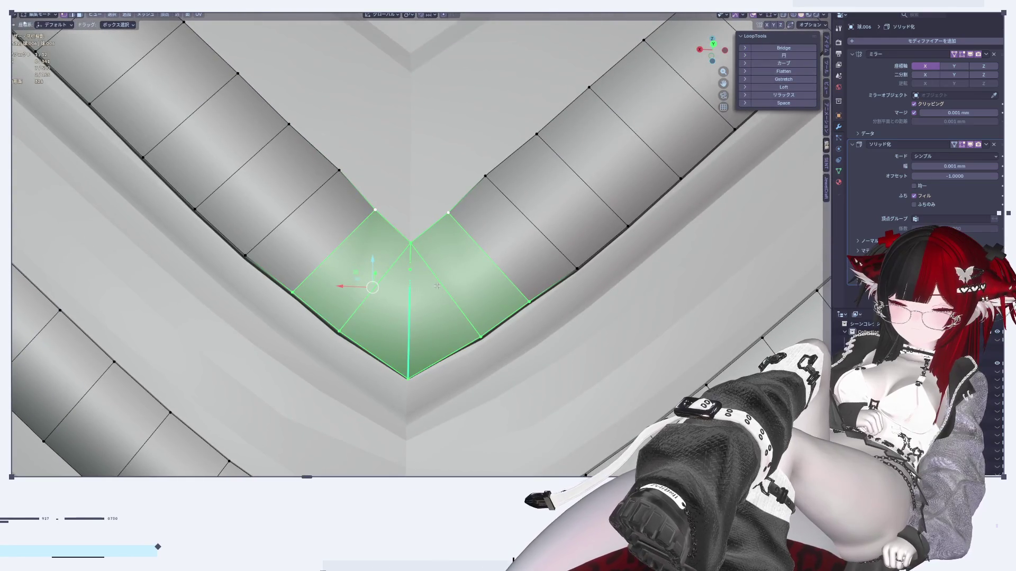
pyautogui.scroll(3, 437, 286)
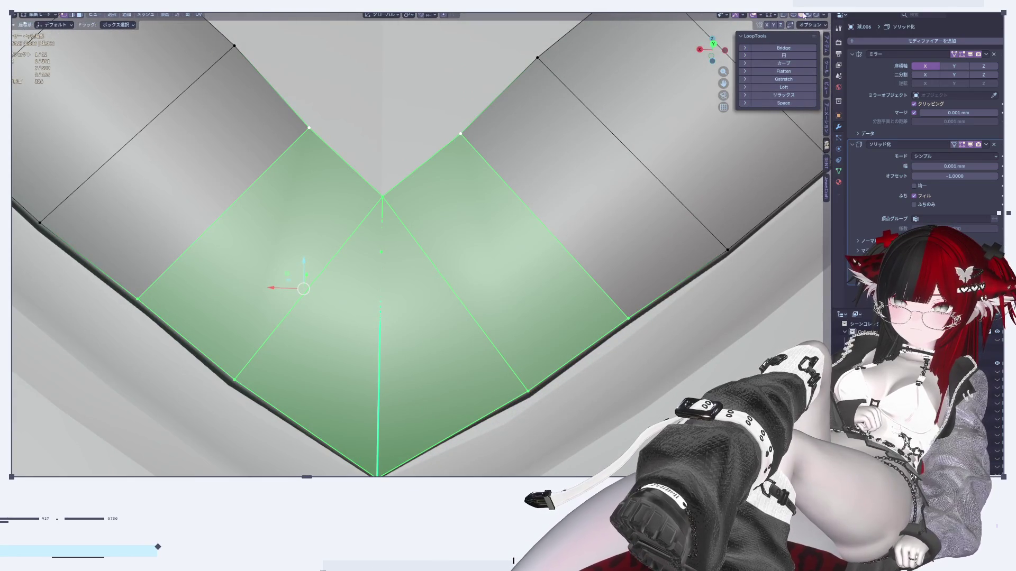
pyautogui.click(811, 15)
# Select the centre edge, grow the selection, and rip the top vertex open into a notch.
pyautogui.click(400, 314)
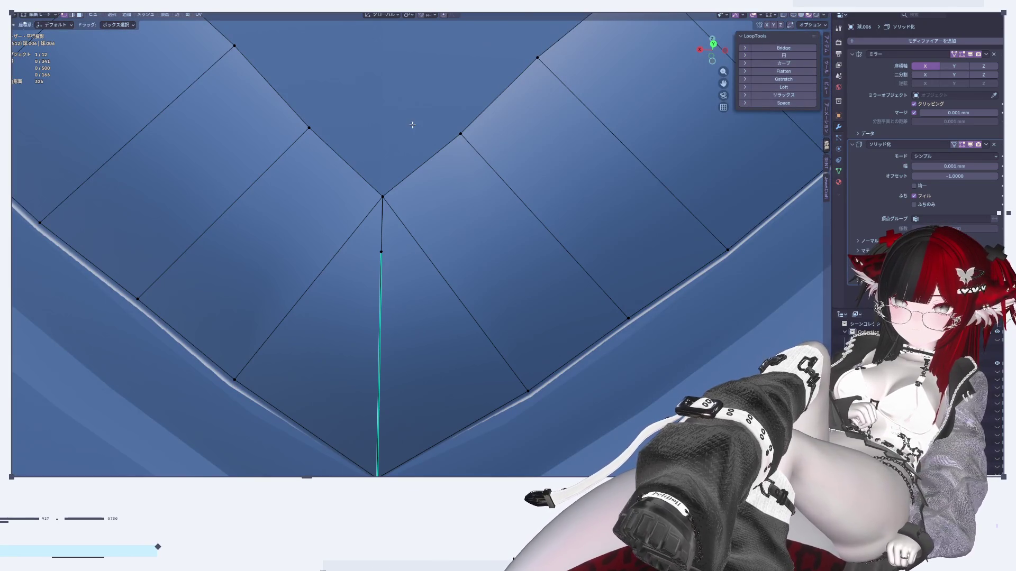
pyautogui.scroll(-6, 389, 220)
pyautogui.scroll(6, 393, 221)
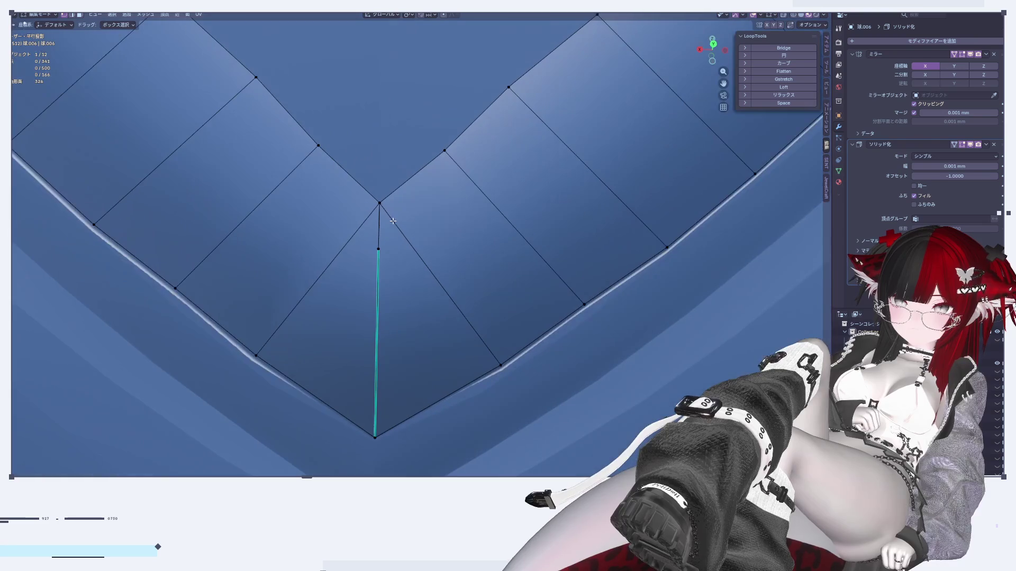
pyautogui.press('ctrl+KP_Add')
pyautogui.press('v')
pyautogui.click(409, 208)
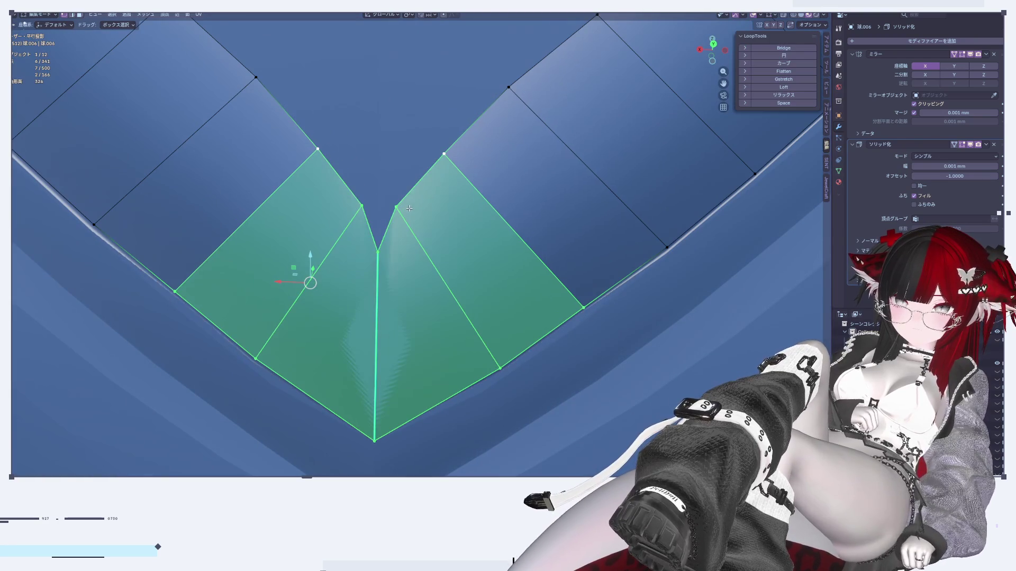
pyautogui.scroll(-4, 384, 252)
pyautogui.moveTo(384, 254); pyautogui.dragTo(379, 319, button='middle')
# Shift the ripped selection slightly along the Y axis.
pyautogui.press('g')
pyautogui.press('z')
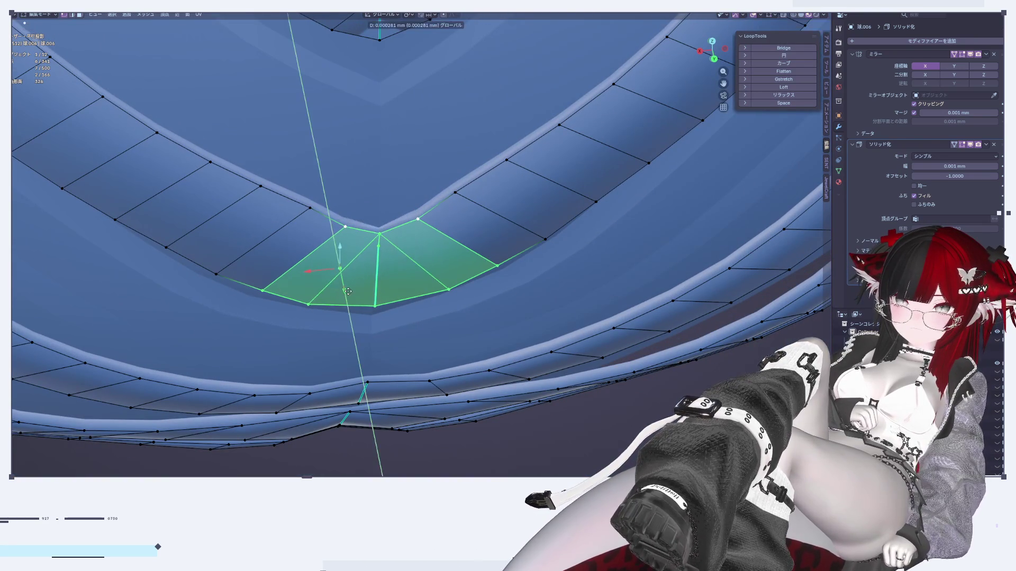
pyautogui.press('Escape')
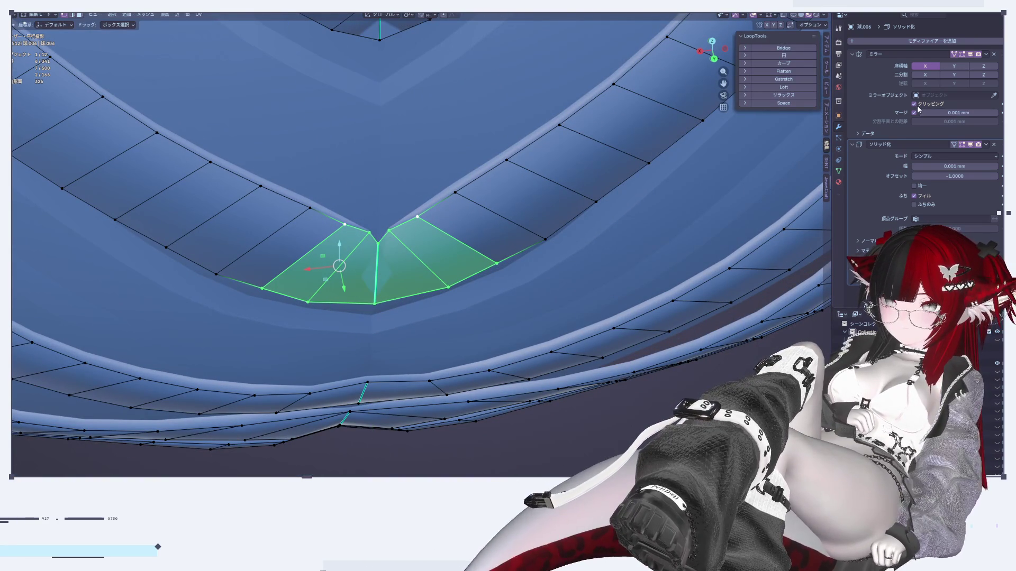
pyautogui.press('g')
pyautogui.press('y')
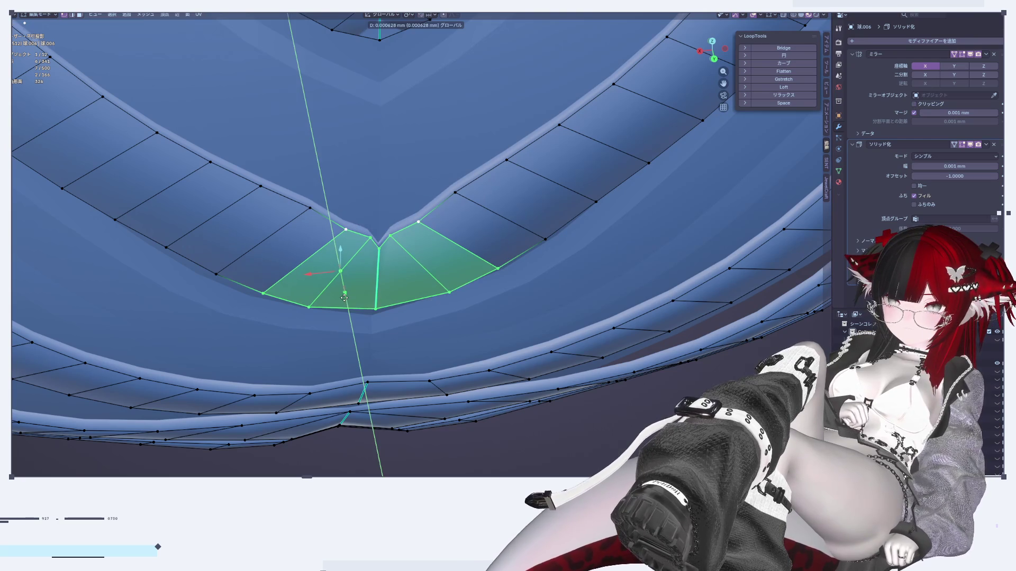
pyautogui.click(421, 235)
pyautogui.scroll(2, 421, 235)
pyautogui.moveTo(413, 249)
pyautogui.mouseDown(button='middle')
pyautogui.moveTo(421, 234)
pyautogui.moveTo(413, 233)
pyautogui.mouseUp(button='middle')
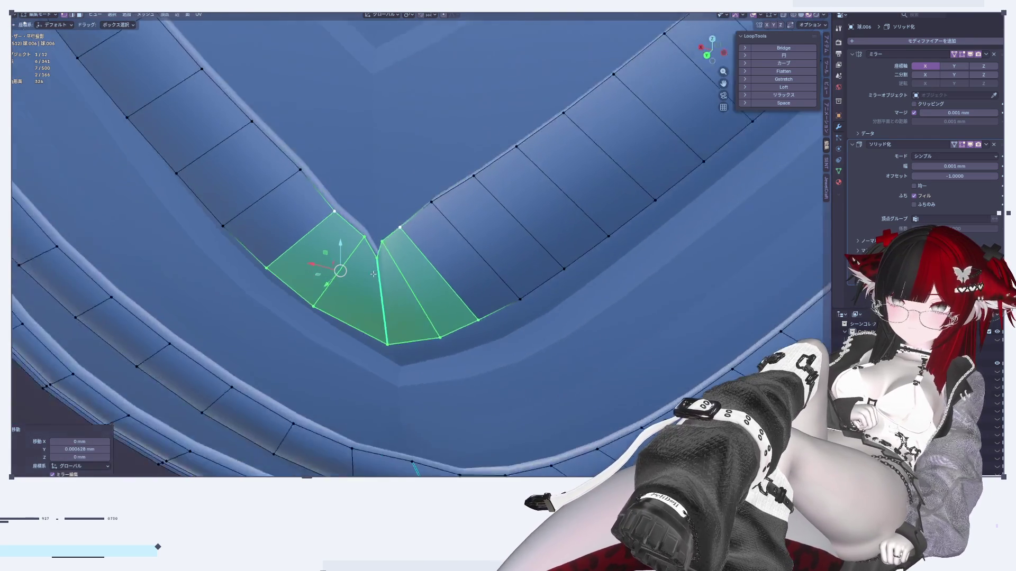
# Move a single notch vertex up and to the left to shape the notch.
pyautogui.press('Tab')
pyautogui.scroll(4, 407, 230)
pyautogui.scroll(-3, 403, 231)
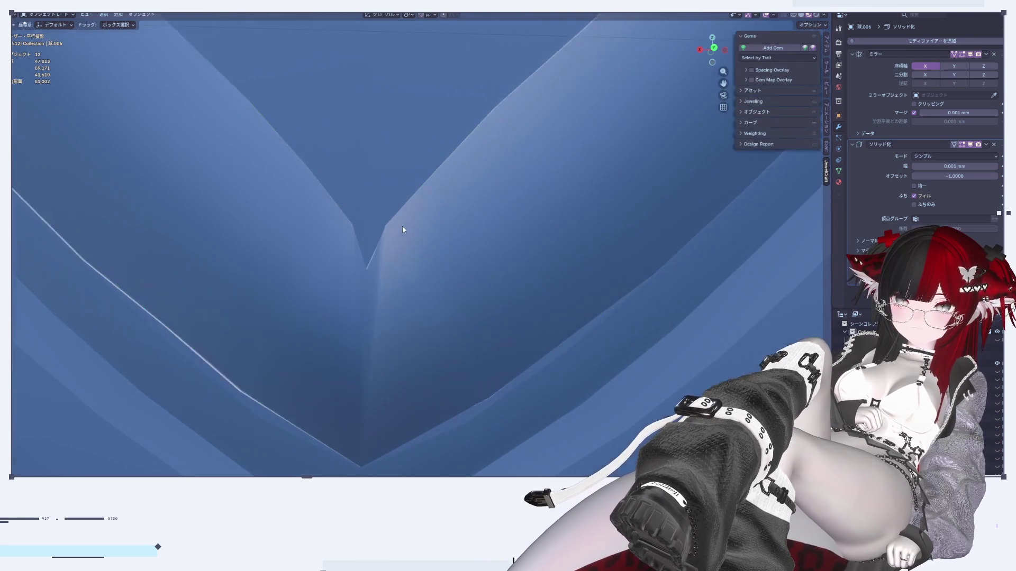
pyautogui.press('Tab')
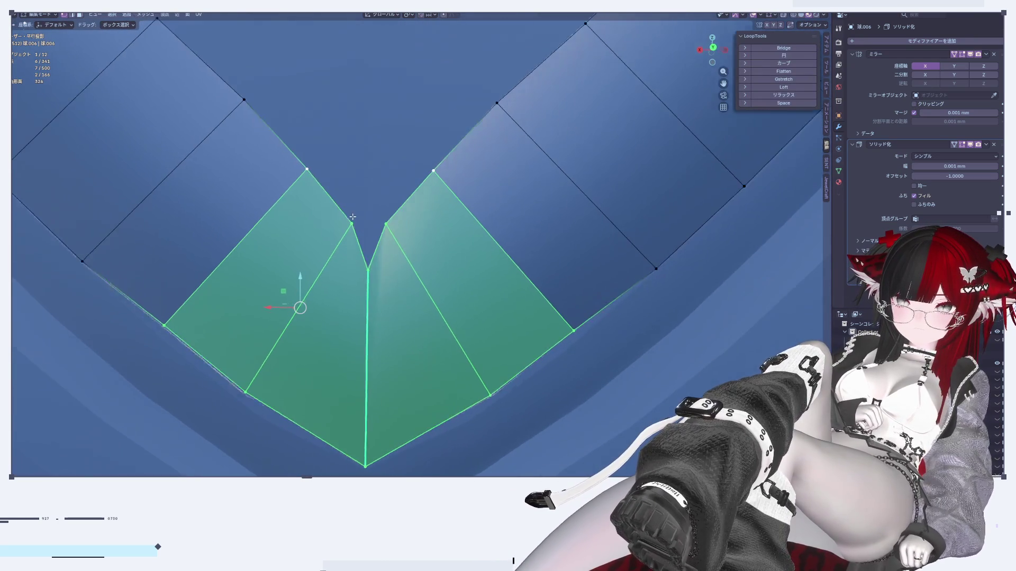
pyautogui.click(352, 234)
pyautogui.press('g')
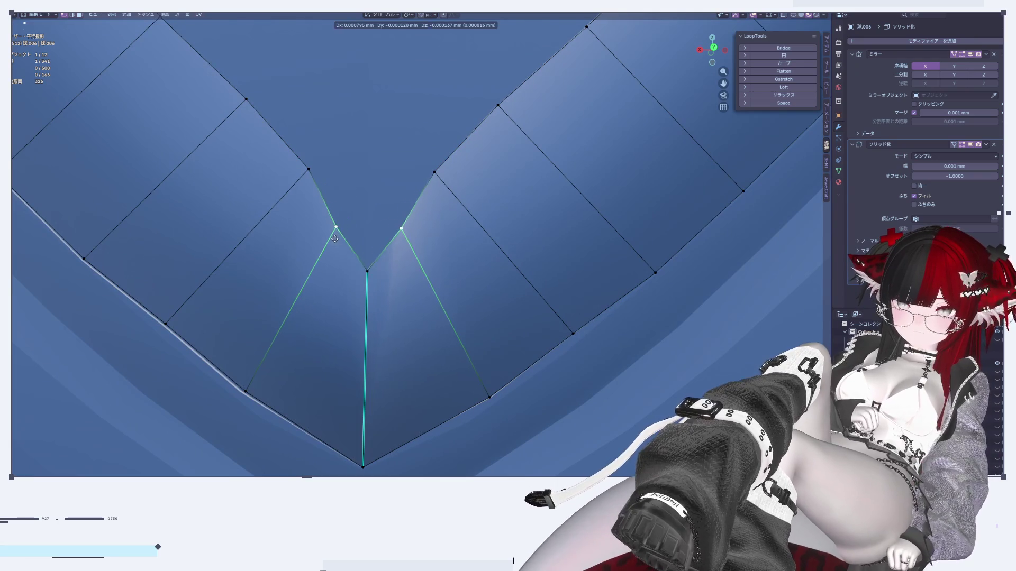
pyautogui.click(337, 230)
pyautogui.scroll(-5, 363, 253)
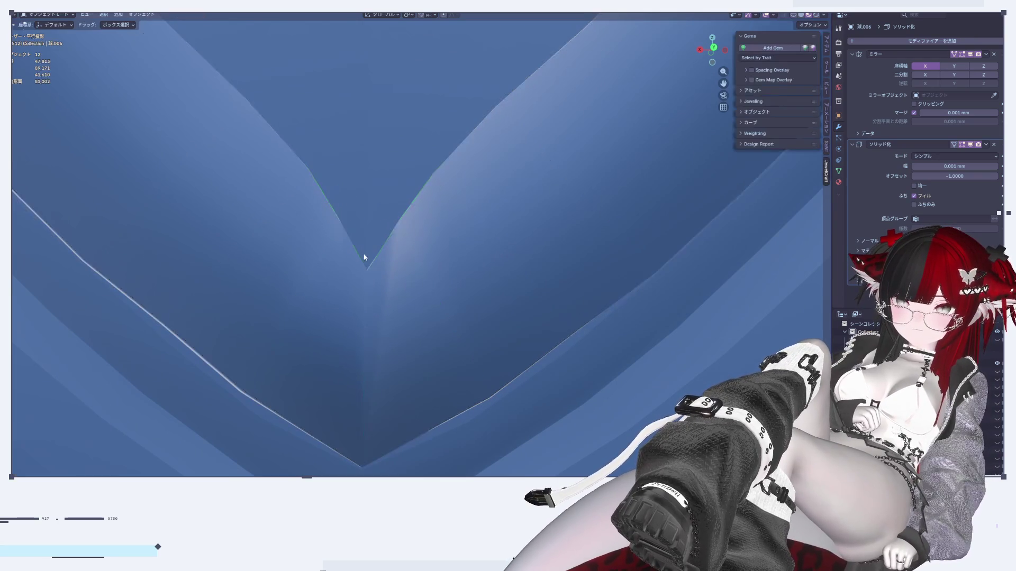
pyautogui.scroll(3, 439, 249)
# Select the whole hair mesh and review the context and normals options without changes.
pyautogui.press('a')
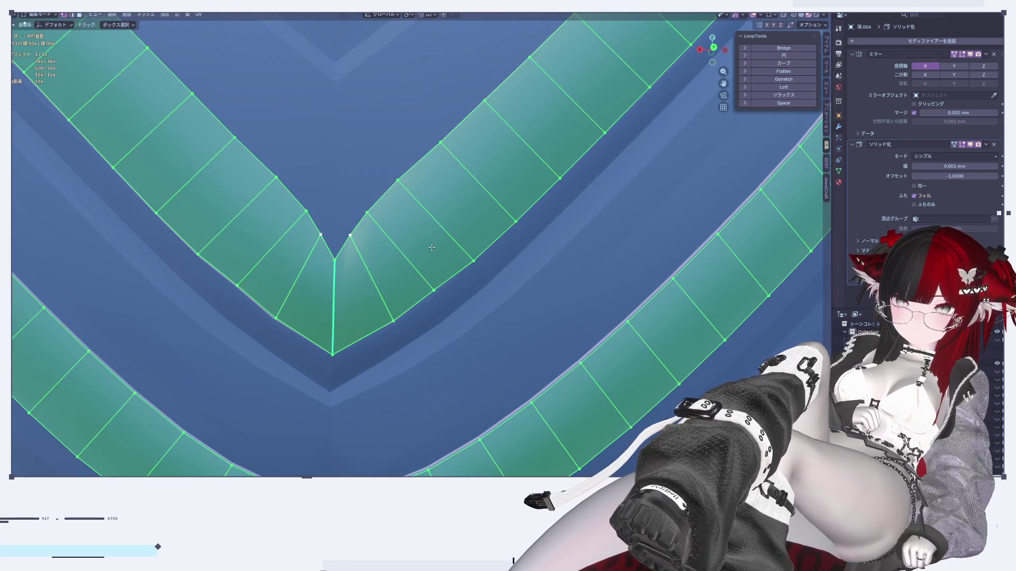
pyautogui.rightClick(427, 253)
pyautogui.press('Escape')
pyautogui.rightClick(410, 249)
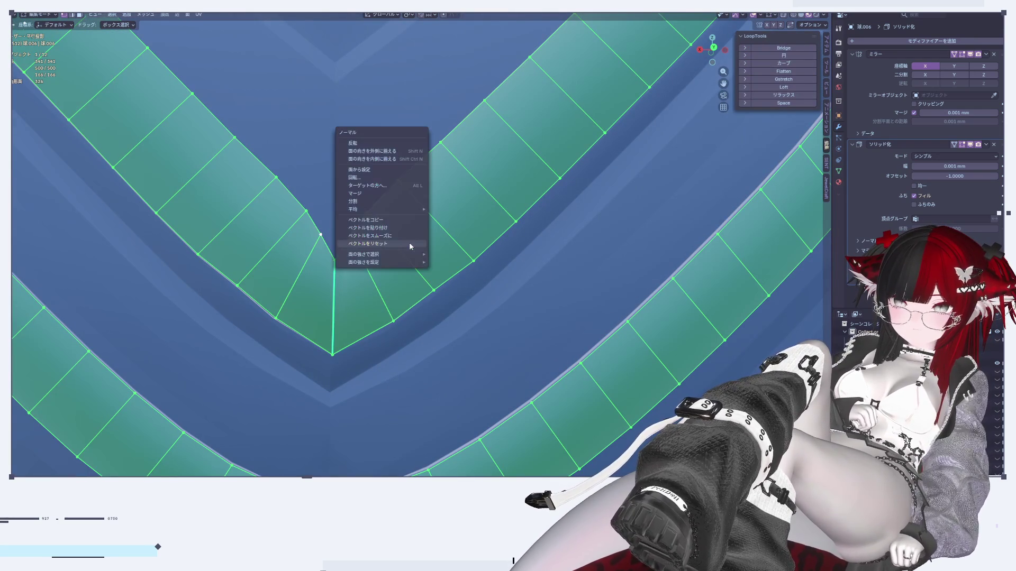
pyautogui.press('Escape')
pyautogui.press('Tab')
pyautogui.scroll(-5, 427, 263)
pyautogui.moveTo(427, 263)
pyautogui.mouseDown(button='middle')
pyautogui.moveTo(589, 297)
pyautogui.moveTo(594, 321)
pyautogui.moveTo(390, 219)
pyautogui.mouseUp(button='middle')
pyautogui.scroll(6, 390, 219)
pyautogui.scroll(-2, 437, 161)
pyautogui.scroll(5, 447, 192)
# Dissolve the diagonal edge beside the V's centre seam.
pyautogui.press('Tab')
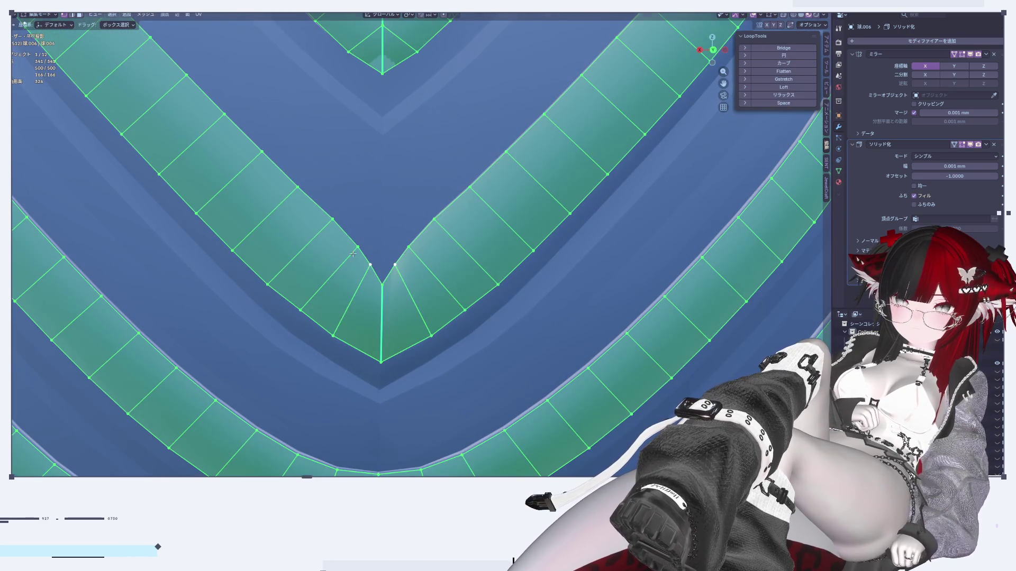
pyautogui.click(353, 255)
pyautogui.press('x')
pyautogui.click(378, 272)
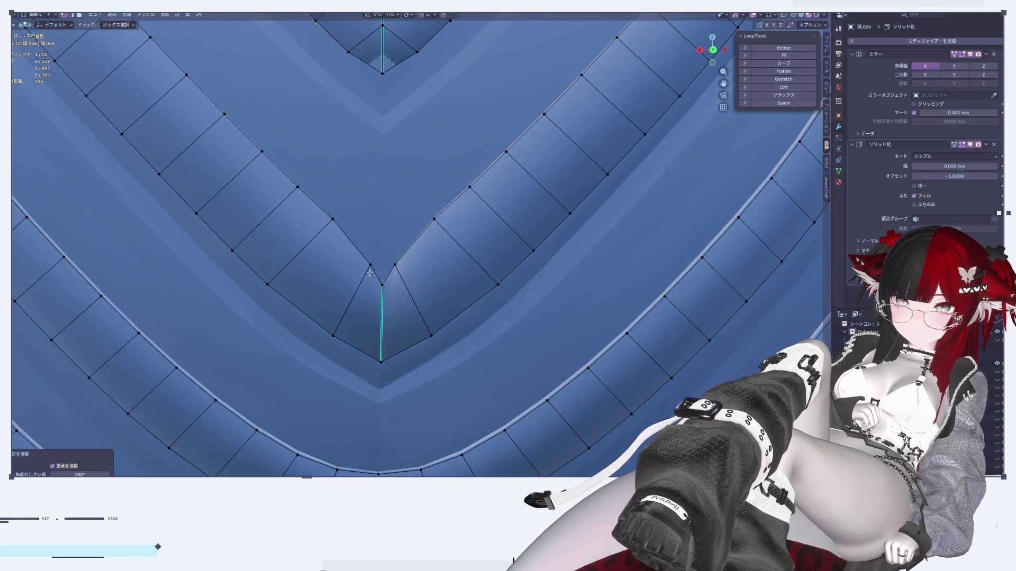
# Edge-slide the edge and vertices next to the V tip toward the tip.
pyautogui.click(353, 290)
pyautogui.press('g')
pyautogui.press('g')
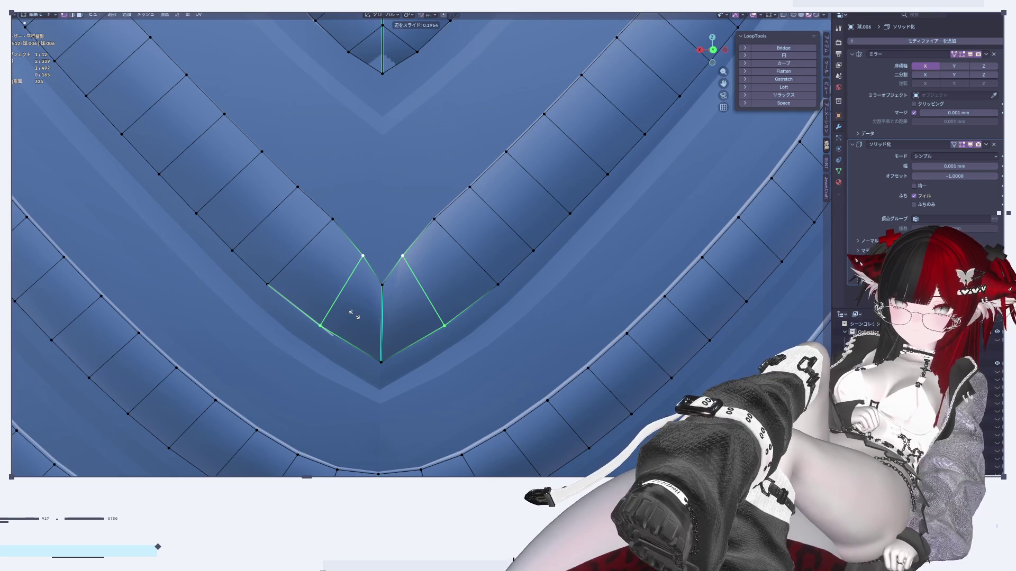
pyautogui.click(355, 314)
pyautogui.press('Tab')
pyautogui.scroll(-5, 389, 318)
pyautogui.press('Tab')
pyautogui.scroll(5, 389, 319)
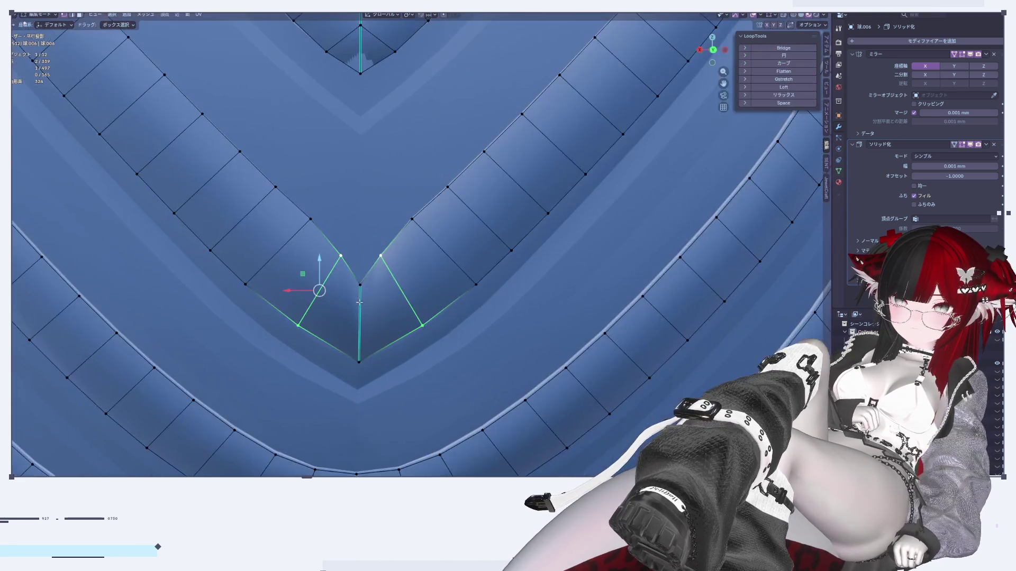
pyautogui.keyDown('shift'); pyautogui.moveTo(312, 224); pyautogui.dragTo(313, 227); pyautogui.keyUp('shift')
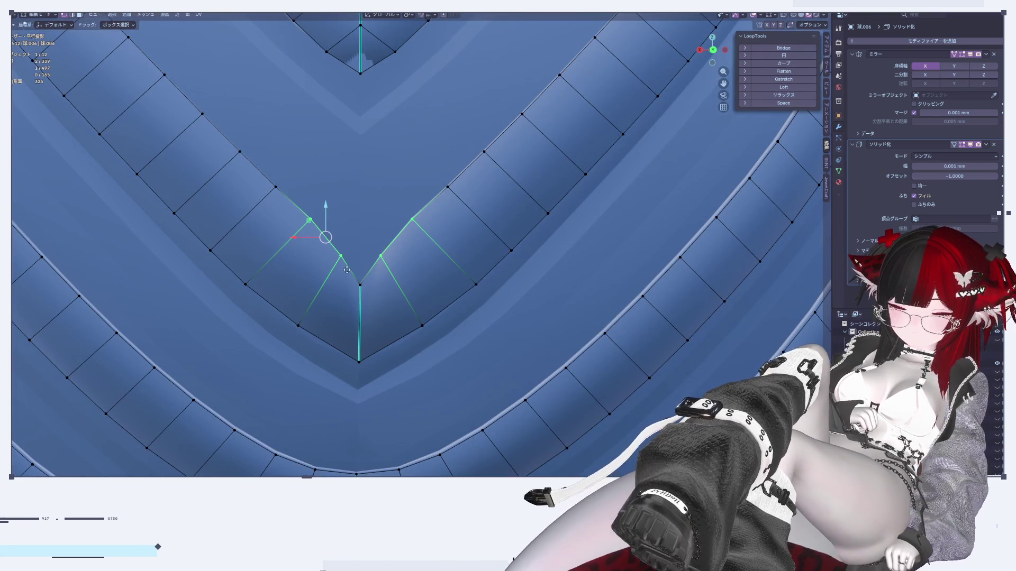
pyautogui.press('g')
pyautogui.press('g')
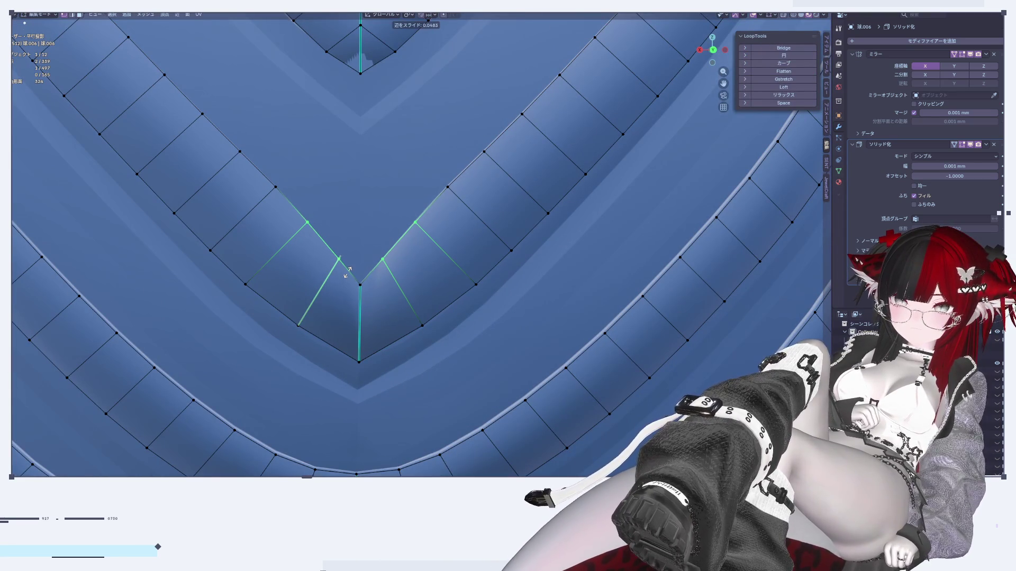
pyautogui.click(347, 272)
# Vertex-slide the upper V-tip vertex down along its edge.
pyautogui.keyDown('shift'); pyautogui.moveTo(390, 133); pyautogui.dragTo(413, 253, button='middle'); pyautogui.keyUp('shift')
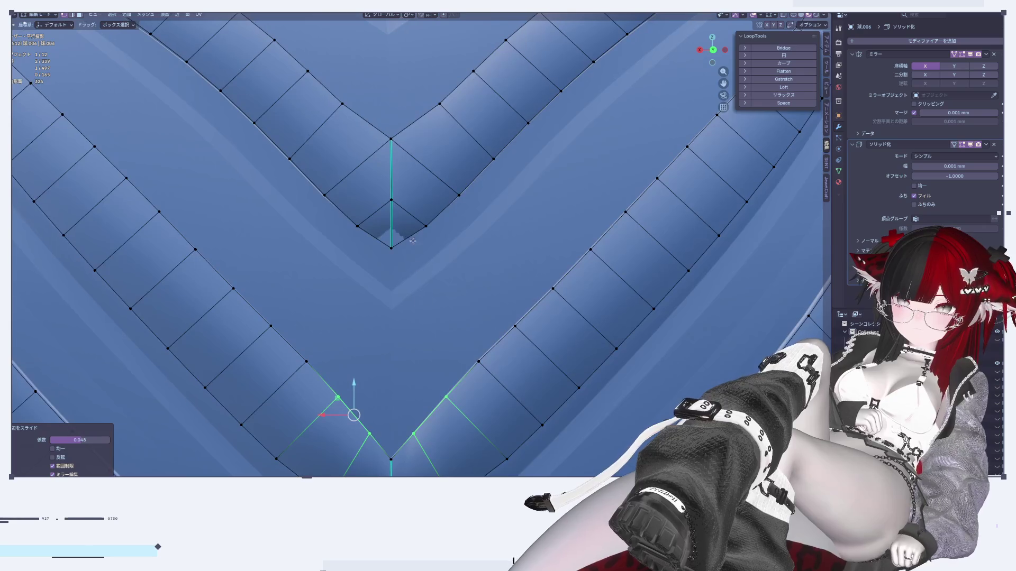
pyautogui.click(390, 139)
pyautogui.hotkey('shift', 'v')
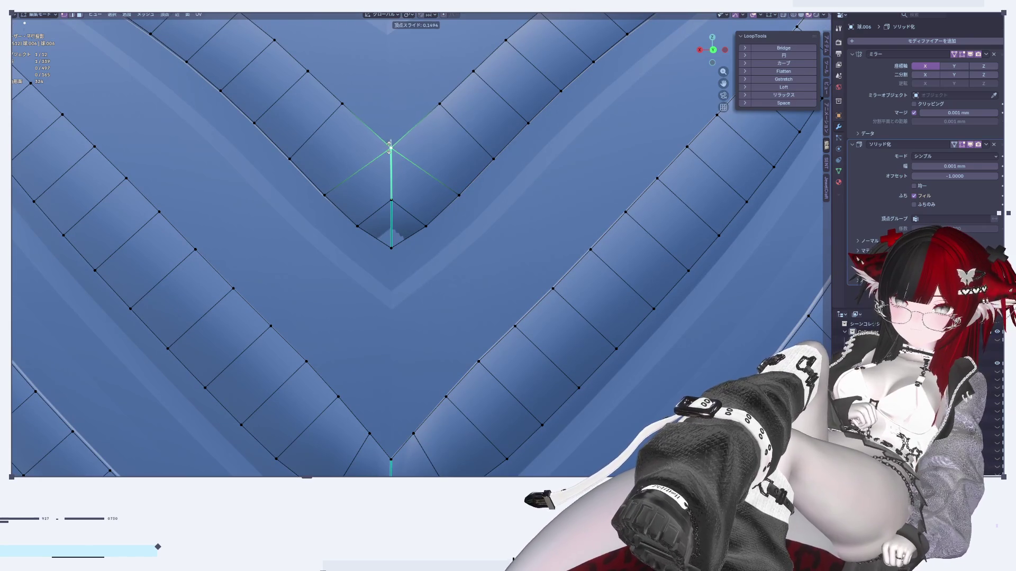
pyautogui.click(390, 152)
# Select the three-vertex corner path and move it along the Z axis.
pyautogui.scroll(2, 422, 233)
pyautogui.click(381, 251)
pyautogui.keyDown('ctrl'); pyautogui.click(378, 111); pyautogui.keyUp('ctrl')
pyautogui.moveTo(377, 112); pyautogui.dragTo(391, 224, button='middle')
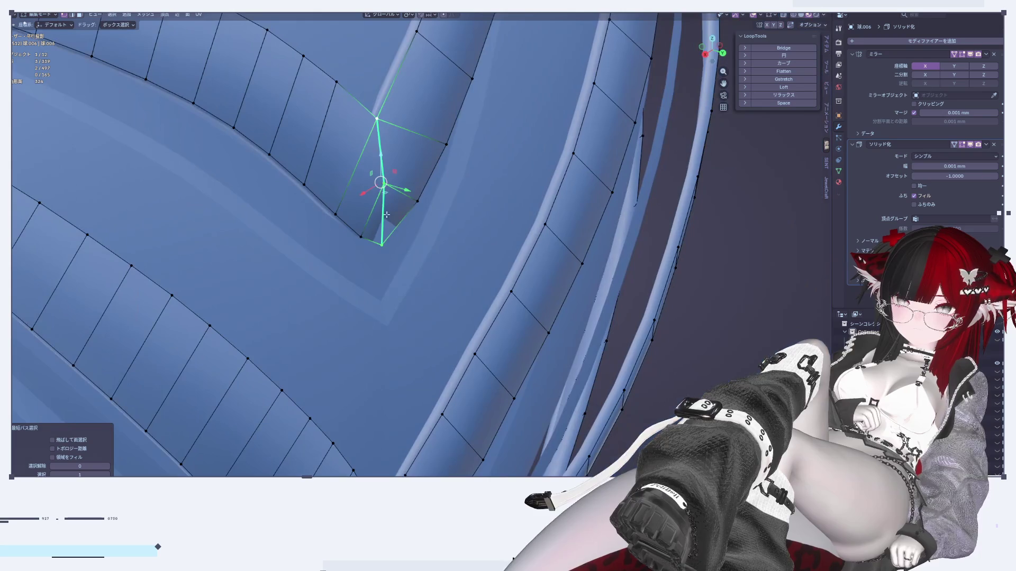
pyautogui.press('g')
pyautogui.press('z')
pyautogui.press('Return')
# Back in Object Mode, select the back hair object and bring up its object options.
pyautogui.press('Tab')
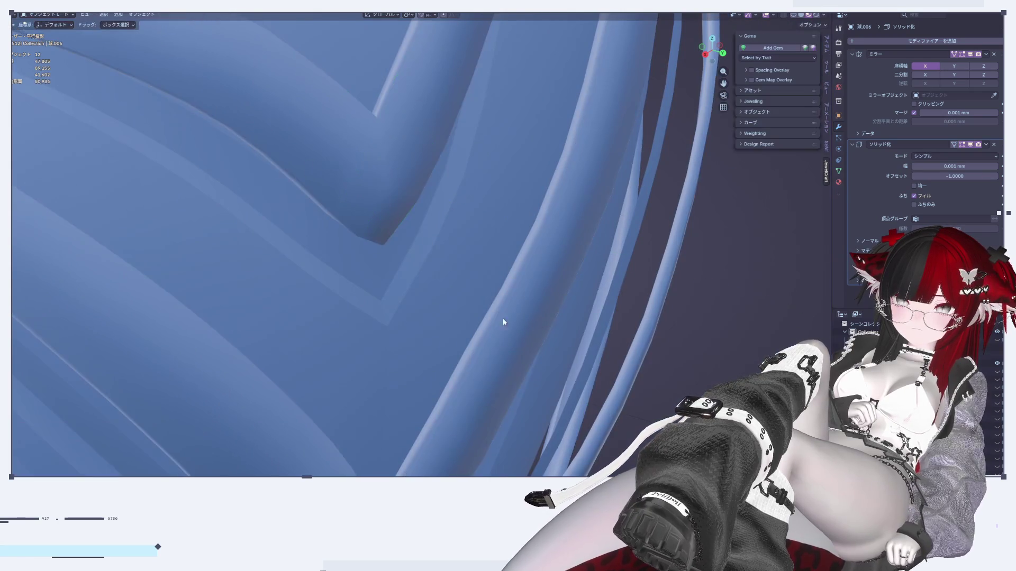
pyautogui.scroll(-5, 449, 276)
pyautogui.moveTo(450, 284)
pyautogui.mouseDown(button='middle')
pyautogui.moveTo(462, 336)
pyautogui.moveTo(517, 327)
pyautogui.moveTo(502, 291)
pyautogui.moveTo(467, 300)
pyautogui.mouseUp(button='middle')
pyautogui.scroll(4, 517, 327)
pyautogui.scroll(-3, 517, 327)
pyautogui.click(467, 300)
pyautogui.rightClick(636, 277)
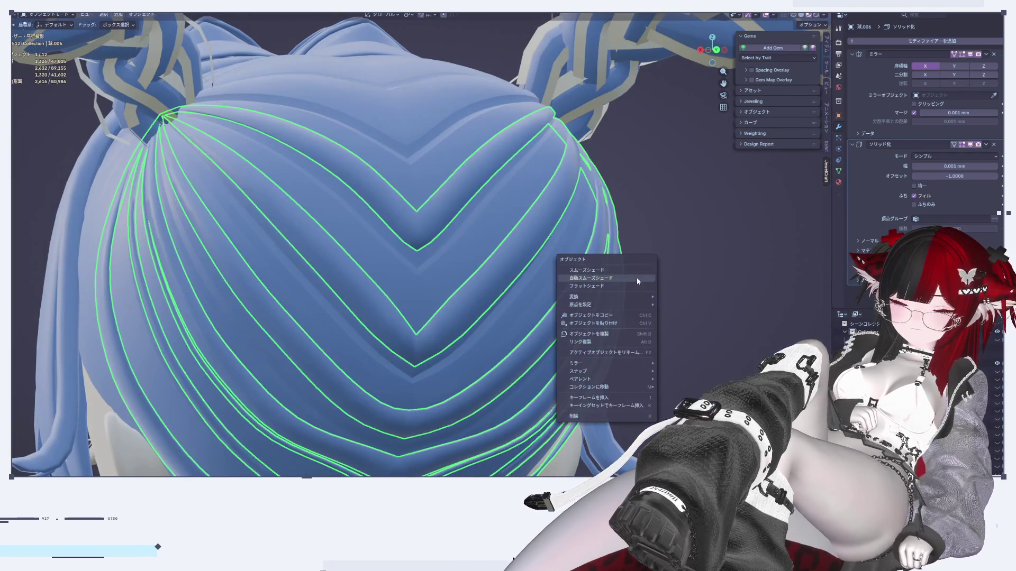
# Apply Shade Auto Smooth to the back hair and orbit around the bun to check it.
pyautogui.click(633, 278)
pyautogui.scroll(-3, 730, 275)
pyautogui.moveTo(731, 276); pyautogui.dragTo(681, 313, button='middle')
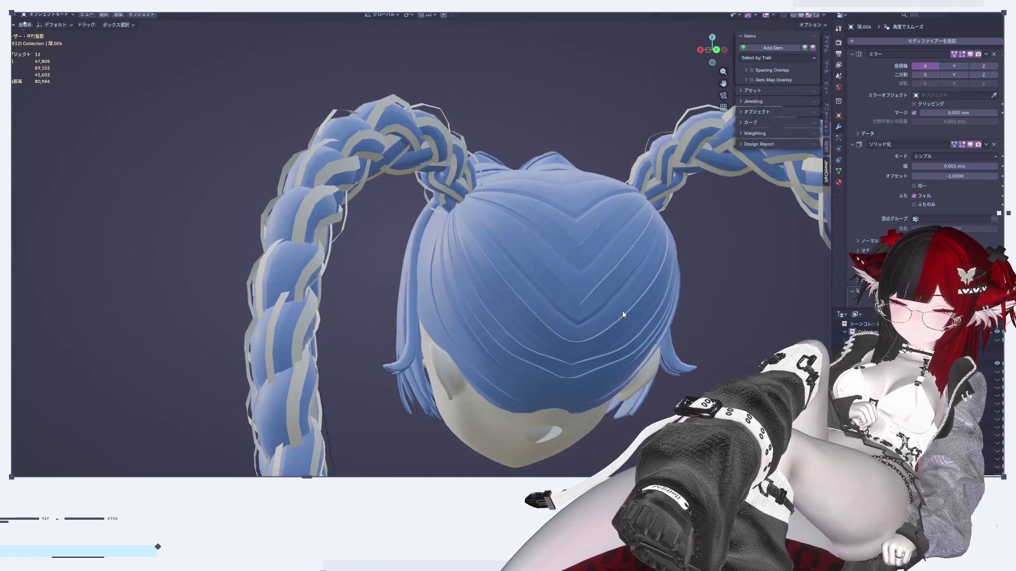
pyautogui.scroll(2, 610, 275)
pyautogui.scroll(6, 610, 276)
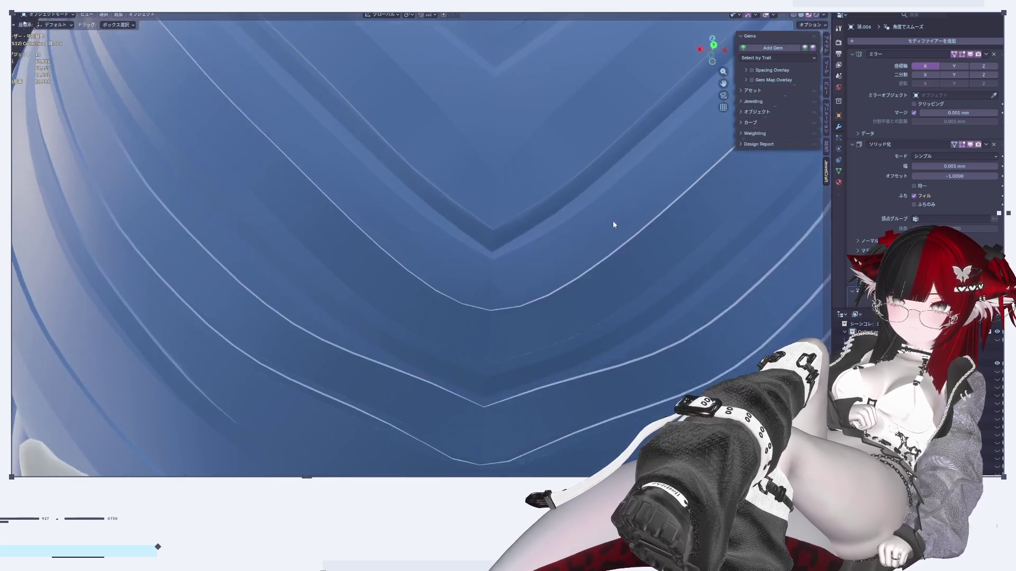
pyautogui.moveTo(613, 224); pyautogui.dragTo(620, 258, button='middle')
pyautogui.scroll(-2, 620, 258)
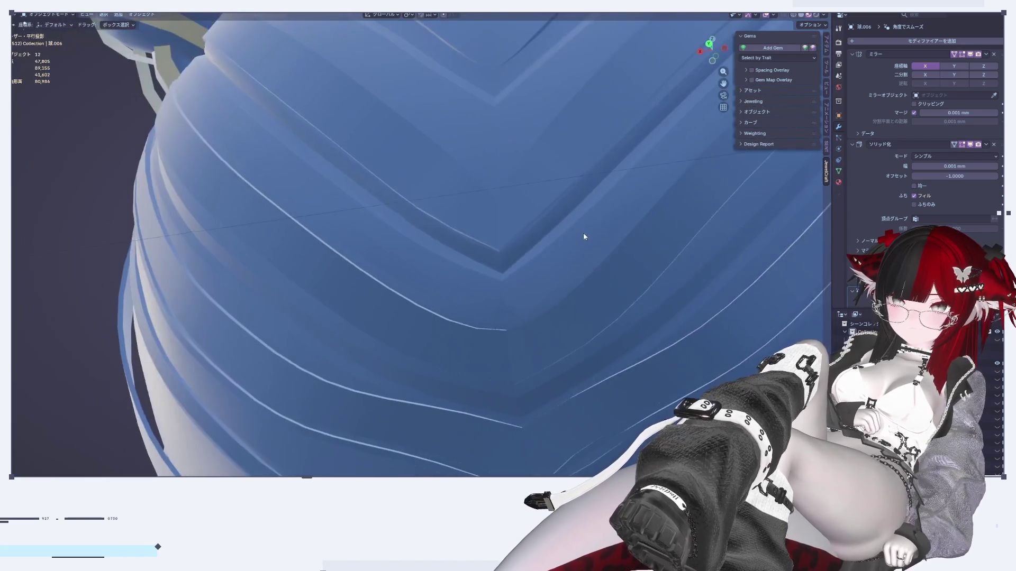
# In Edit Mode, select the bun's rim edge loop and edge-slide it along the surface.
pyautogui.press('Tab')
pyautogui.scroll(3, 583, 232)
pyautogui.scroll(-2, 439, 253)
pyautogui.keyDown('alt'); pyautogui.click(339, 223); pyautogui.keyUp('alt')
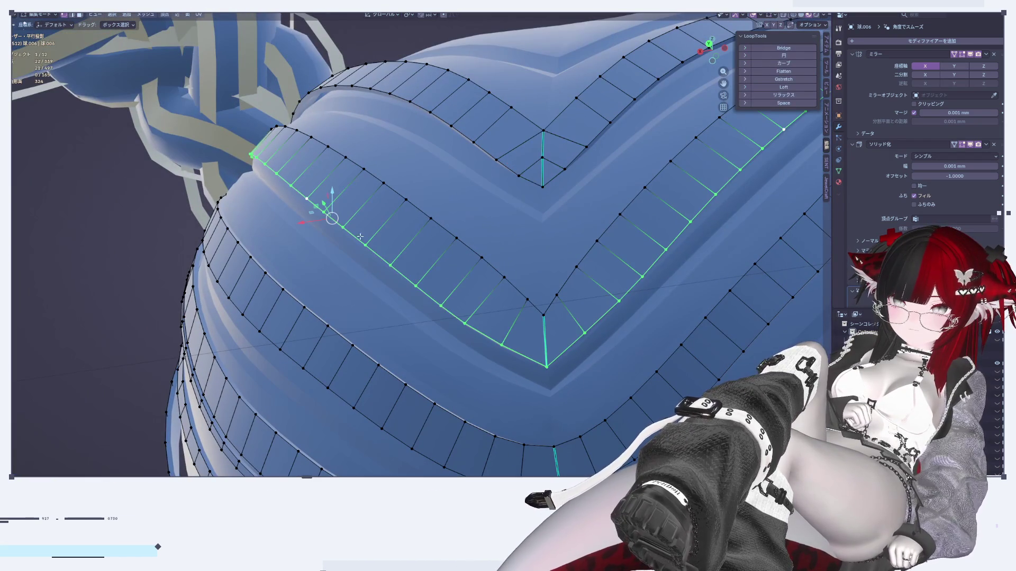
pyautogui.press('g')
pyautogui.press('g')
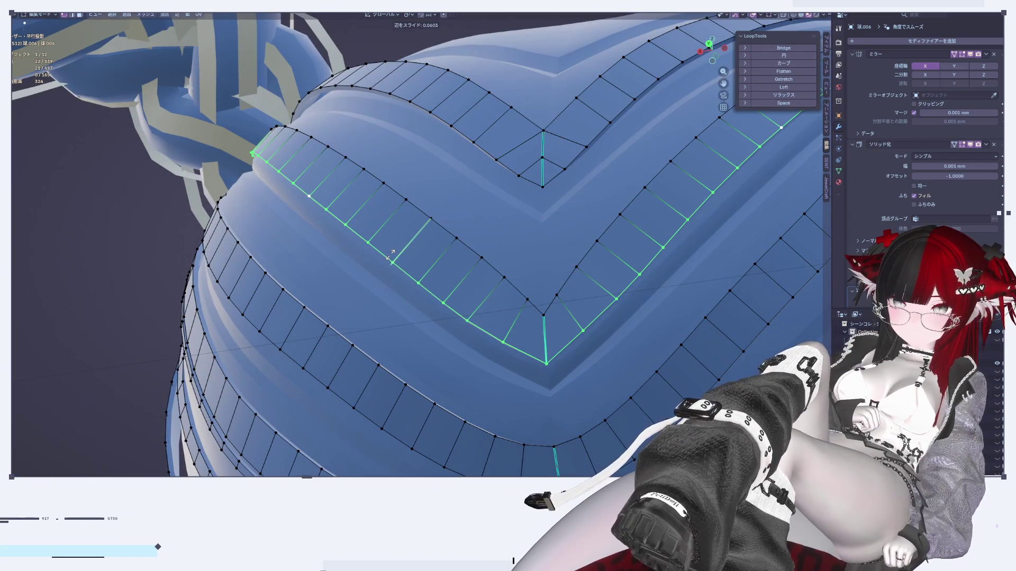
pyautogui.click(392, 259)
pyautogui.press('Tab')
# Review the braids from side and top views, then save the .blend file.
pyautogui.scroll(-3, 392, 261)
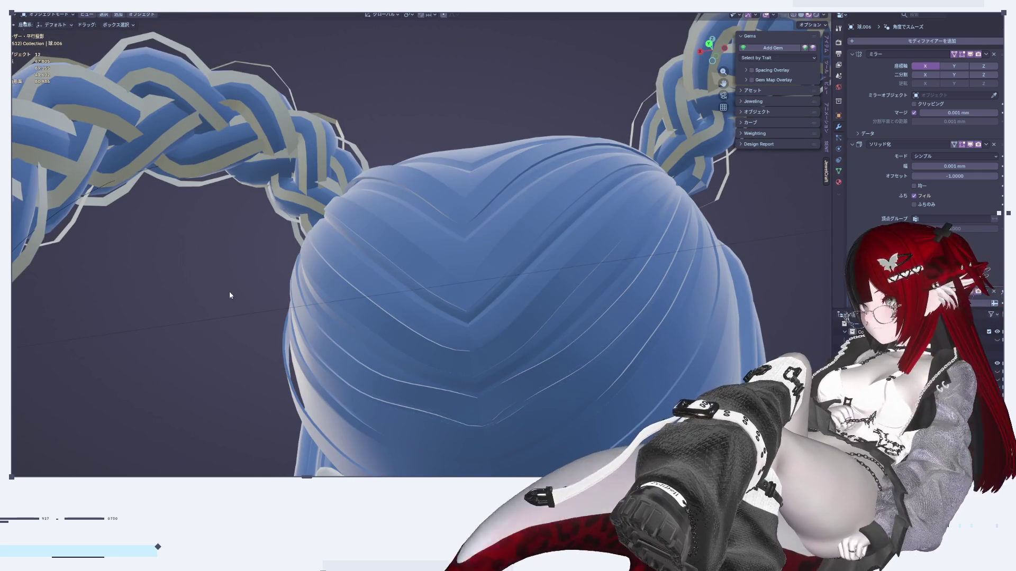
pyautogui.moveTo(226, 290)
pyautogui.mouseDown(button='middle')
pyautogui.moveTo(234, 280)
pyautogui.moveTo(331, 292)
pyautogui.moveTo(432, 314)
pyautogui.mouseUp(button='middle')
pyautogui.scroll(-5, 433, 314)
pyautogui.moveTo(311, 309); pyautogui.dragTo(413, 286, button='middle')
pyautogui.scroll(2, 439, 277)
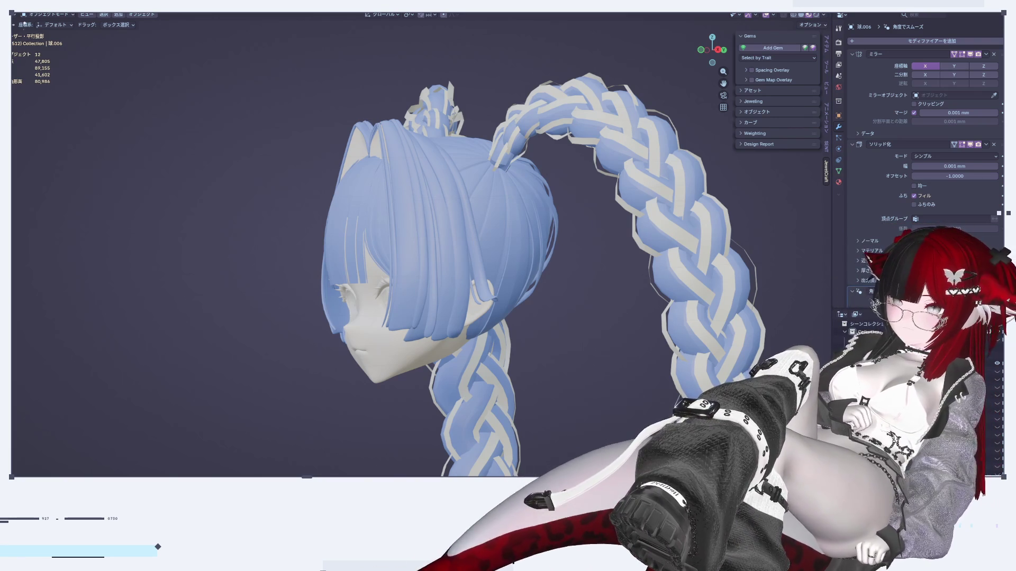
pyautogui.scroll(4, 580, 274)
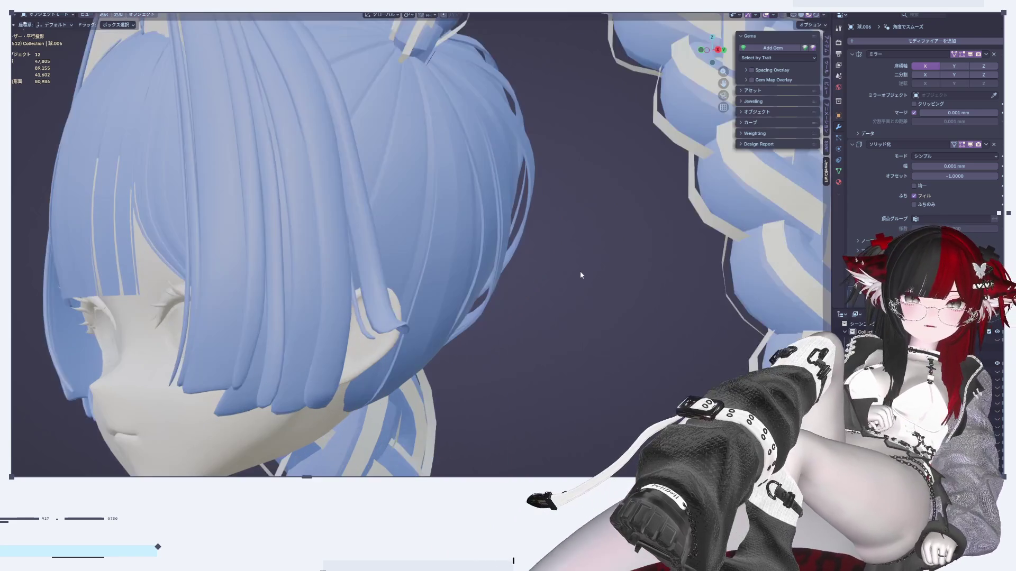
pyautogui.moveTo(377, 275)
pyautogui.mouseDown(button='middle')
pyautogui.moveTo(487, 264)
pyautogui.moveTo(567, 304)
pyautogui.moveTo(529, 380)
pyautogui.moveTo(310, 236)
pyautogui.moveTo(318, 207)
pyautogui.moveTo(439, 273)
pyautogui.moveTo(474, 259)
pyautogui.mouseUp(button='middle')
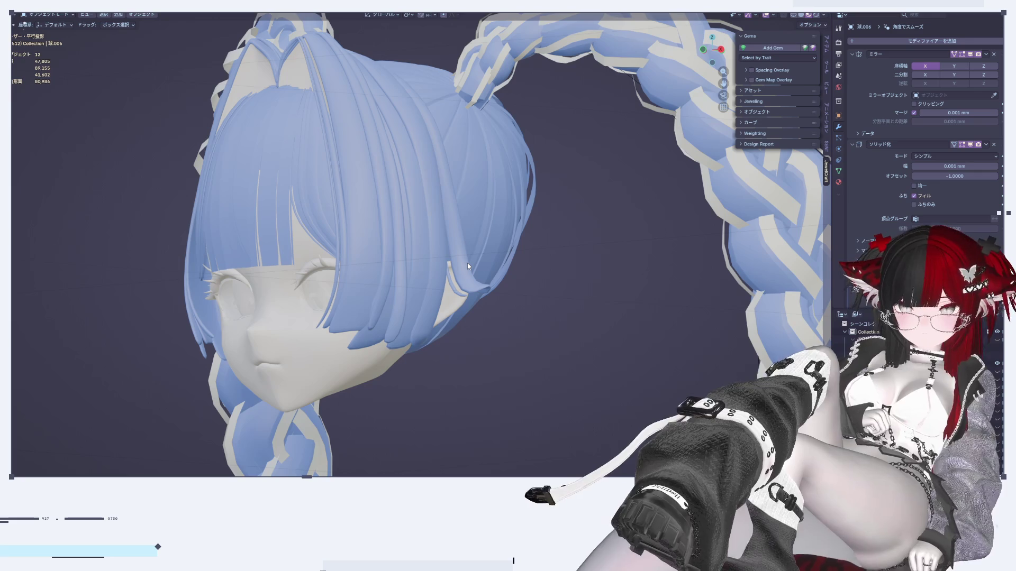
pyautogui.moveTo(470, 244); pyautogui.dragTo(386, 316, button='middle')
pyautogui.scroll(-6, 490, 242)
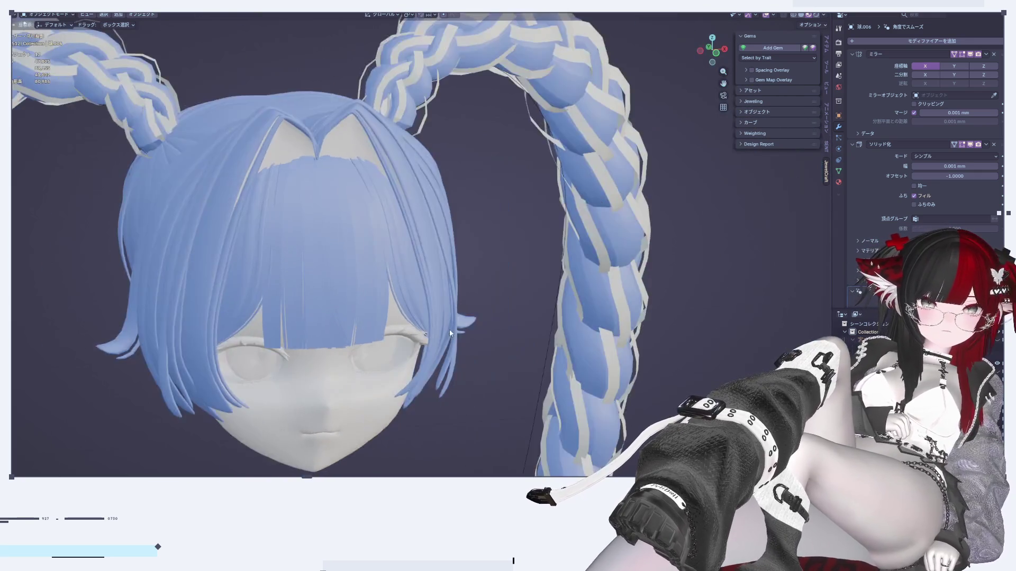
pyautogui.scroll(-3, 490, 243)
pyautogui.scroll(8, 491, 246)
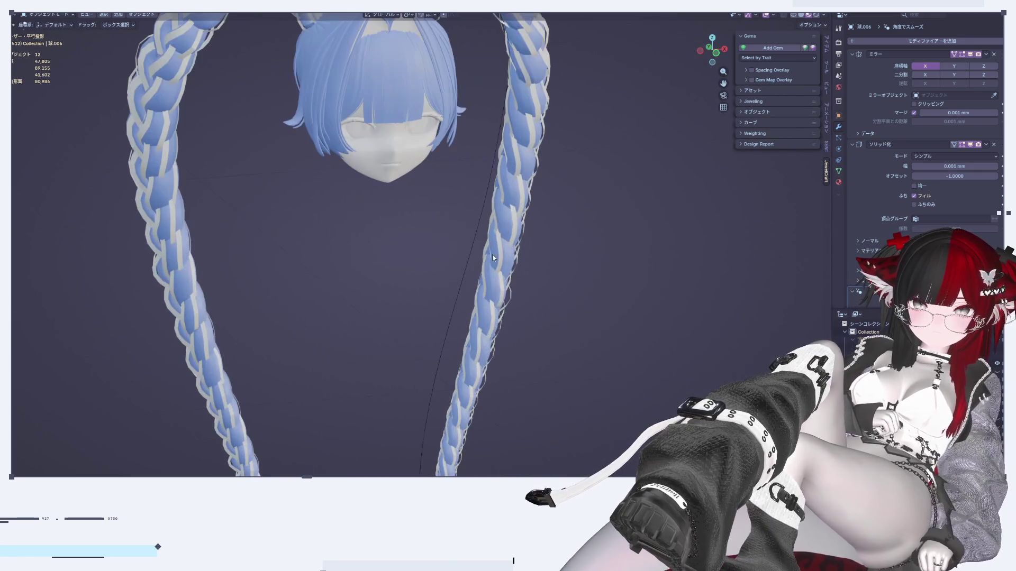
pyautogui.press('F4')
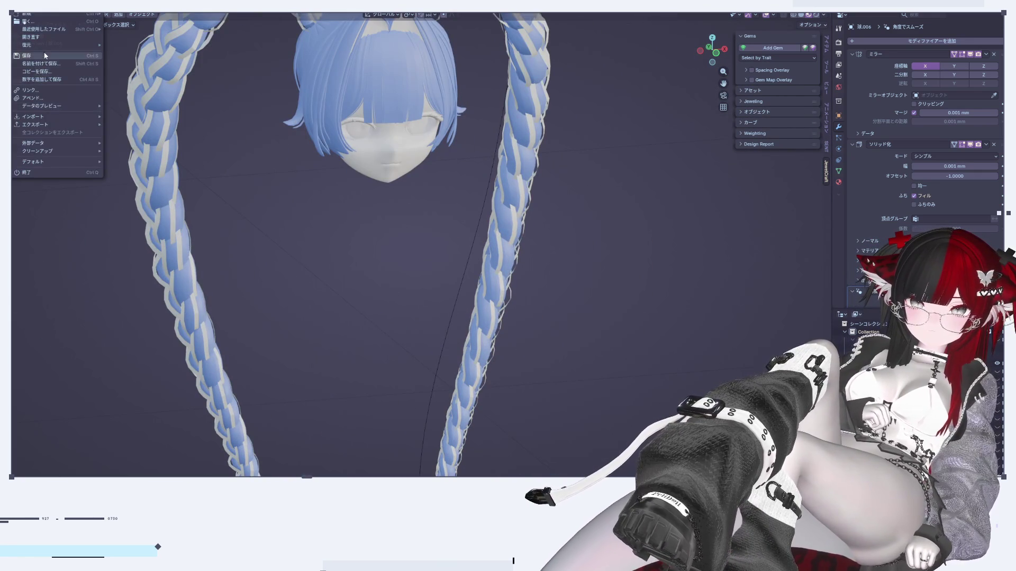
pyautogui.click(45, 55)
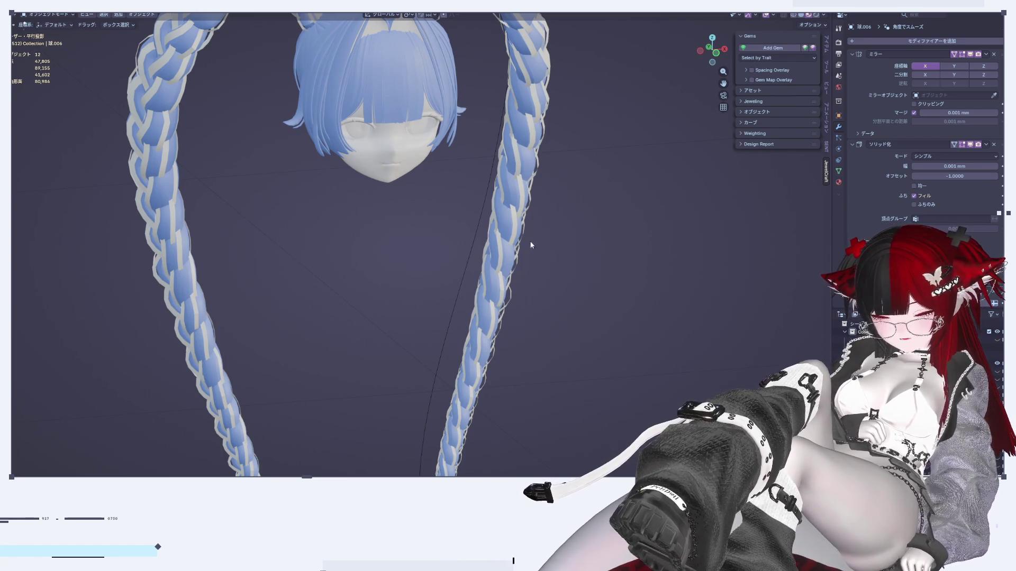
# Snap to Front Ortho with the axis gizmo and pan along the braids.
pyautogui.moveTo(505, 219)
pyautogui.mouseDown(button='middle')
pyautogui.moveTo(503, 172)
pyautogui.moveTo(488, 175)
pyautogui.moveTo(512, 159)
pyautogui.mouseUp(button='middle')
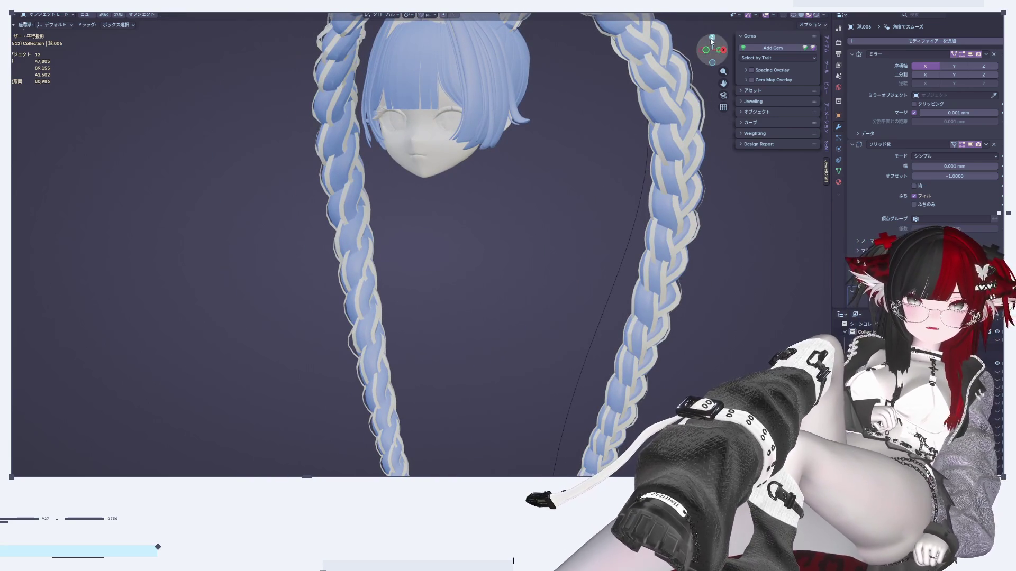
pyautogui.click(725, 48)
pyautogui.click(703, 52)
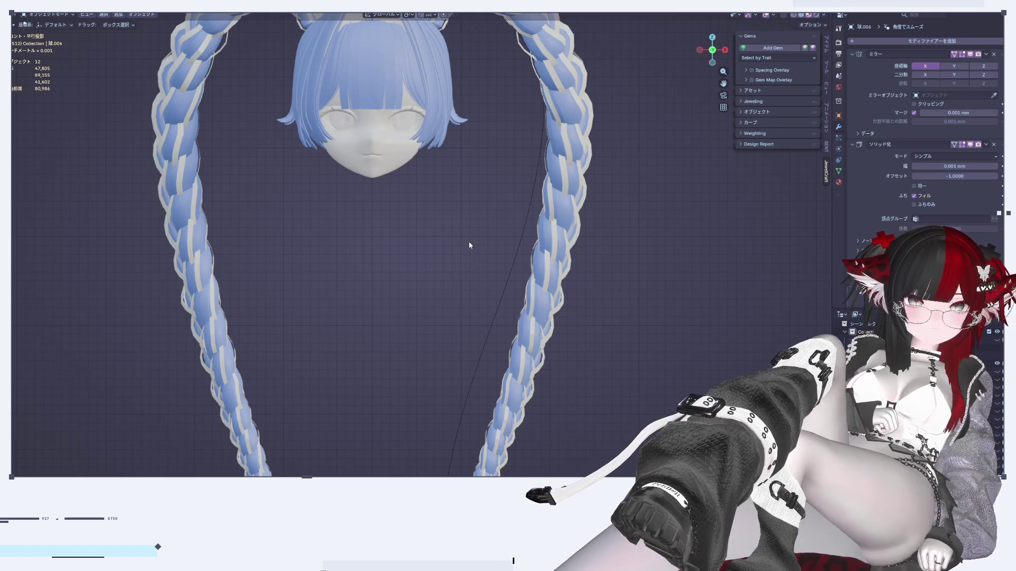
pyautogui.scroll(-5, 471, 241)
pyautogui.scroll(8, 578, 302)
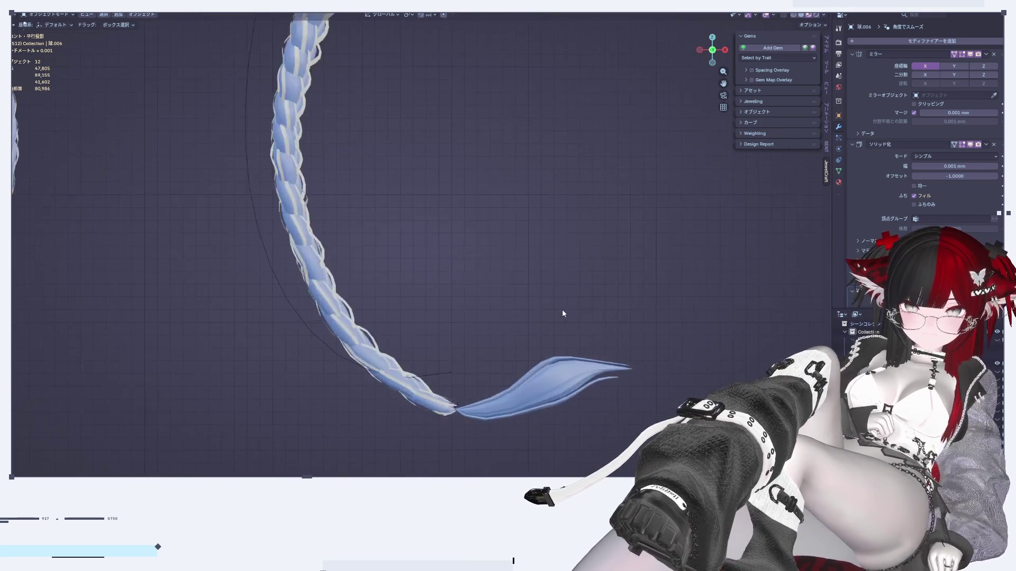
pyautogui.moveTo(677, 230)
pyautogui.keyDown('shift'); pyautogui.mouseDown(button='middle')
pyautogui.moveTo(496, 104)
pyautogui.moveTo(624, 227)
pyautogui.moveTo(497, 105)
pyautogui.moveTo(516, 225)
pyautogui.moveTo(455, 222)
pyautogui.mouseUp(button='middle'); pyautogui.keyUp('shift')
pyautogui.scroll(-5, 455, 222)
pyautogui.scroll(2, 528, 154)
pyautogui.scroll(-5, 528, 154)
# Check the braids from the side, return to Front Ortho, and select the Body object.
pyautogui.moveTo(556, 295)
pyautogui.mouseDown(button='middle')
pyautogui.moveTo(494, 263)
pyautogui.moveTo(288, 261)
pyautogui.mouseUp(button='middle')
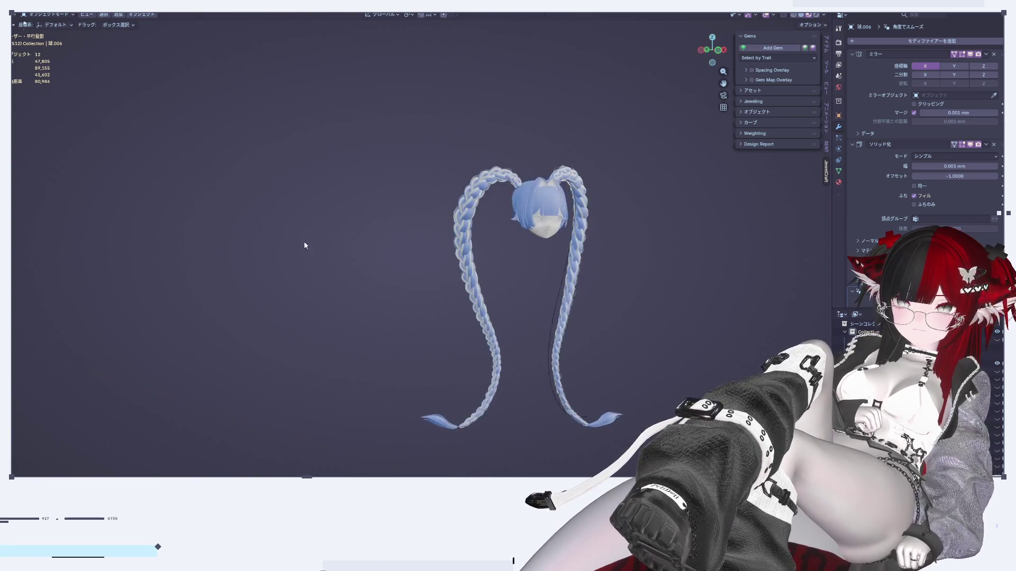
pyautogui.scroll(5, 287, 260)
pyautogui.scroll(2, 387, 251)
pyautogui.scroll(2, 609, 111)
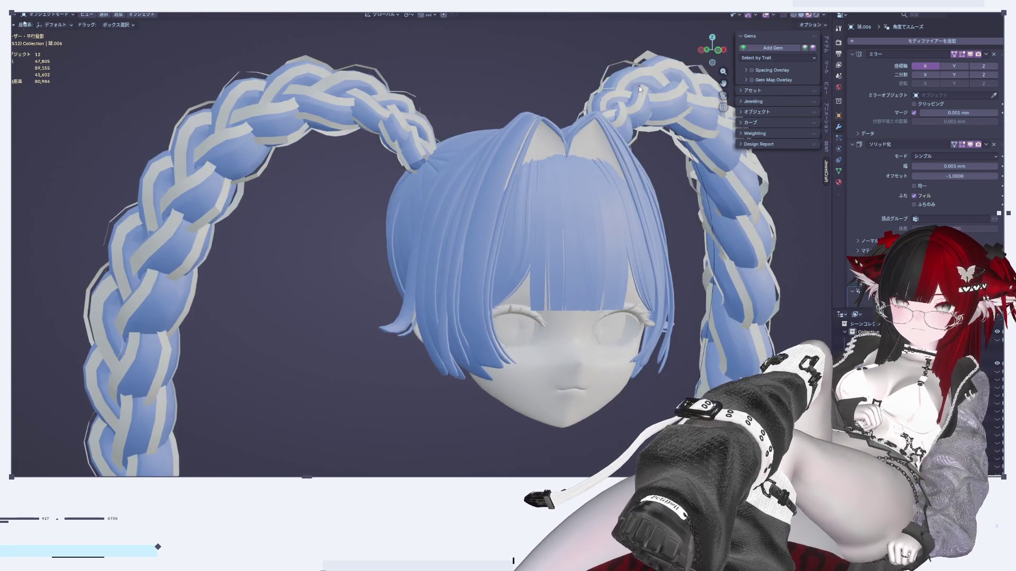
pyautogui.click(725, 49)
pyautogui.click(725, 50)
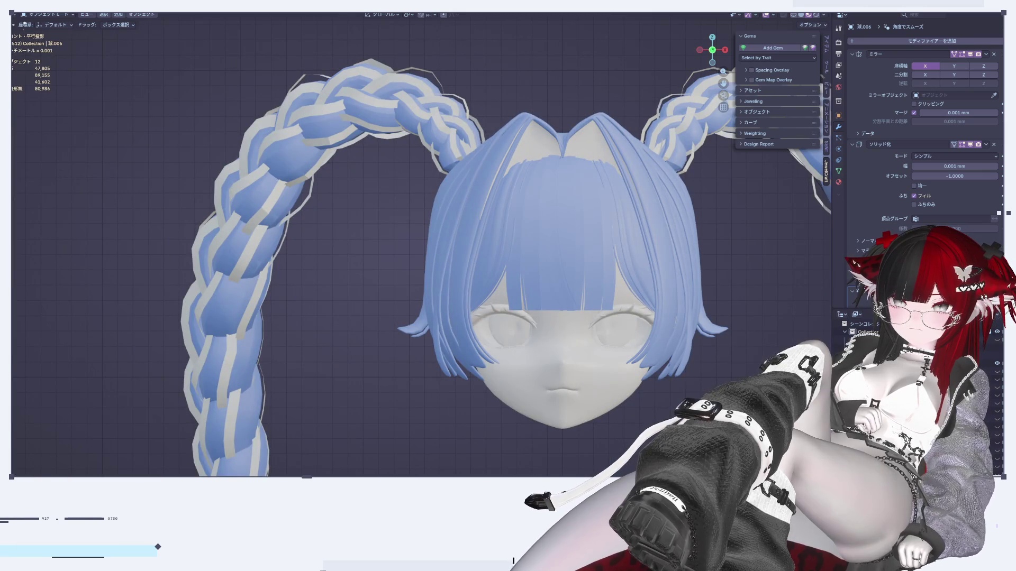
pyautogui.scroll(4, 676, 355)
pyautogui.click(631, 294)
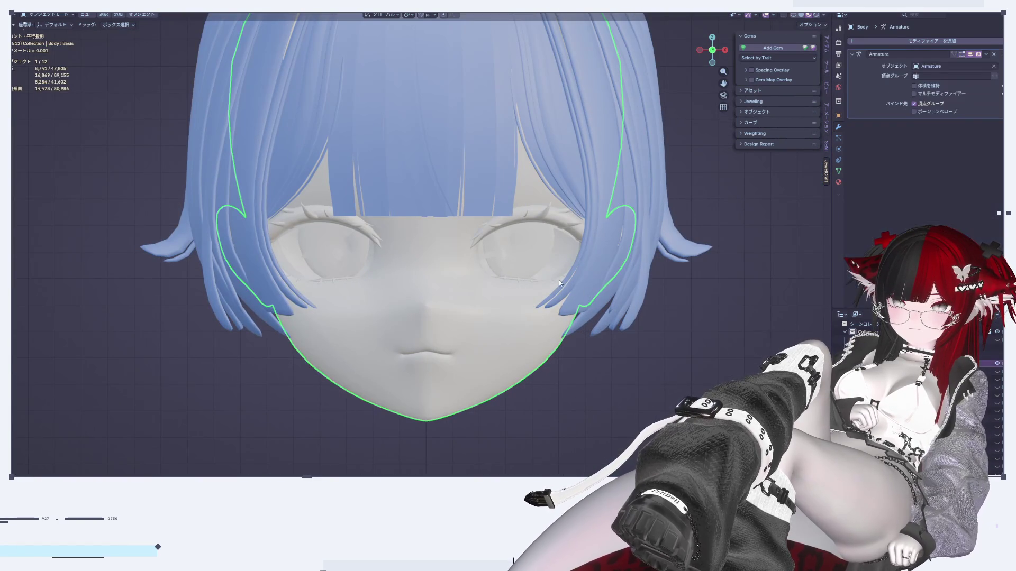
# On the bangs, move the Subdivision Surface modifier above Solidify after undoing a trial Solidify removal.
pyautogui.click(634, 311)
pyautogui.moveTo(633, 311)
pyautogui.mouseDown(button='middle')
pyautogui.moveTo(592, 297)
pyautogui.moveTo(700, 244)
pyautogui.mouseUp(button='middle')
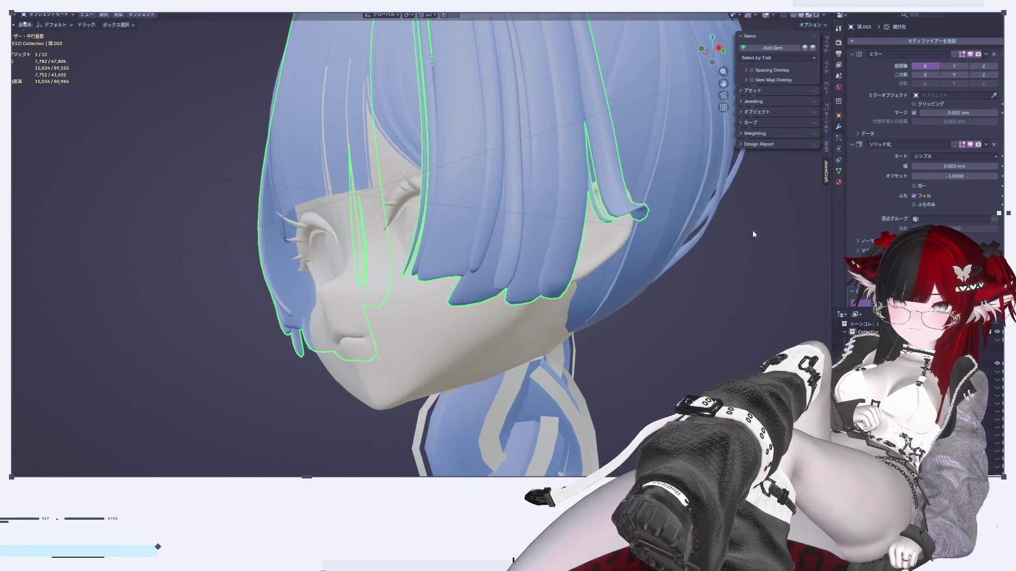
pyautogui.click(995, 144)
pyautogui.moveTo(534, 201)
pyautogui.mouseDown(button='middle')
pyautogui.moveTo(637, 193)
pyautogui.moveTo(678, 269)
pyautogui.moveTo(597, 258)
pyautogui.moveTo(532, 230)
pyautogui.moveTo(546, 239)
pyautogui.mouseUp(button='middle')
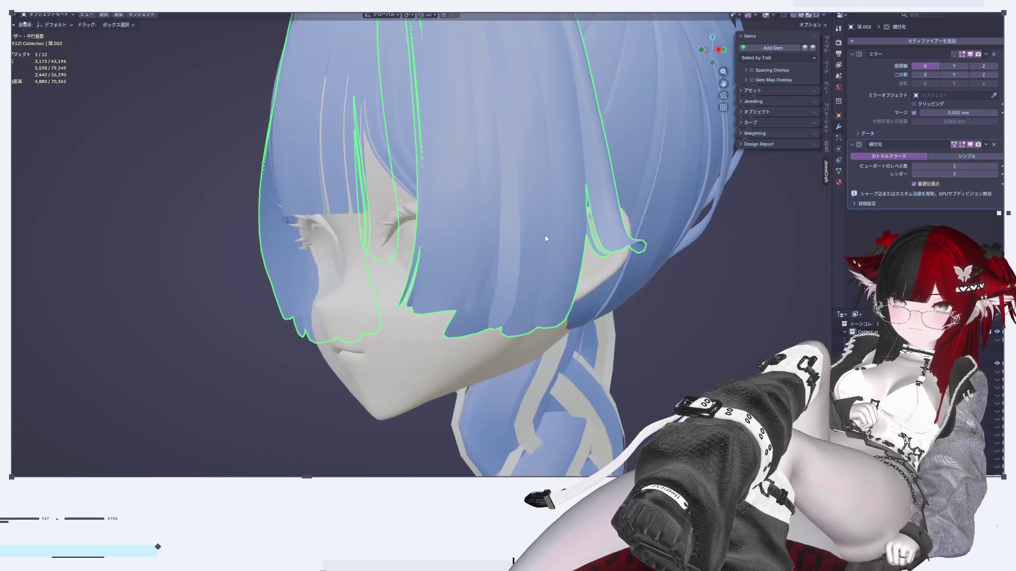
pyautogui.hotkey('ctrl', 'z')
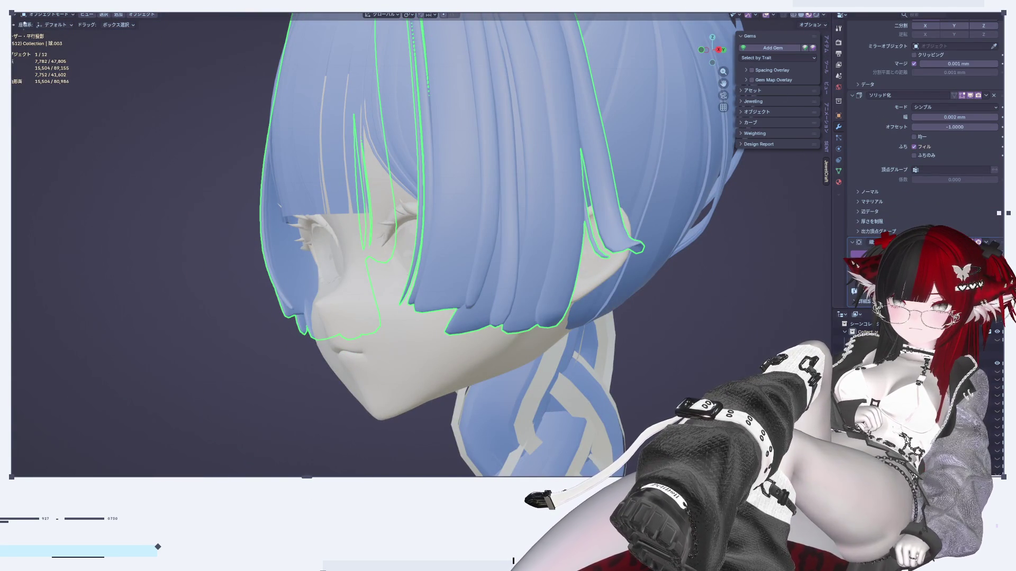
pyautogui.hotkey('ctrl', 'z')
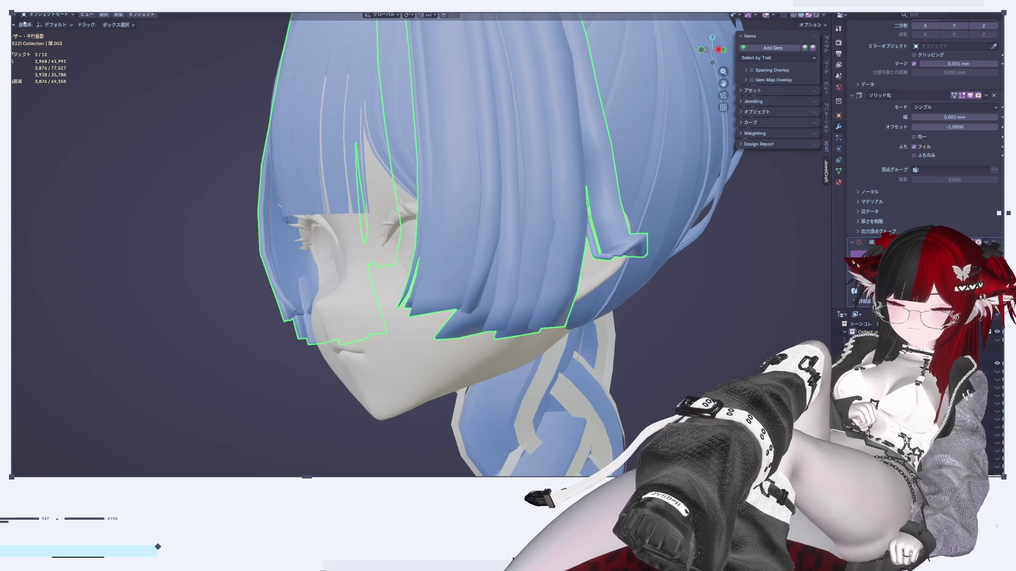
pyautogui.hotkey('ctrl', 'shift', 'z')
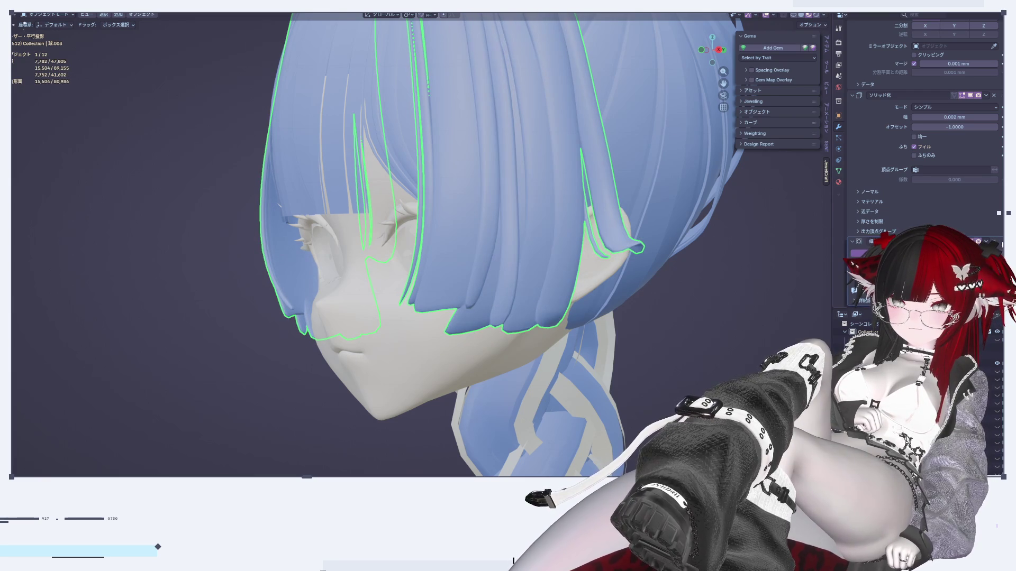
pyautogui.moveTo(991, 101); pyautogui.dragTo(986, 95)
pyautogui.moveTo(725, 255)
pyautogui.mouseDown(button='middle')
pyautogui.moveTo(794, 240)
pyautogui.moveTo(772, 247)
pyautogui.moveTo(800, 249)
pyautogui.moveTo(736, 240)
pyautogui.moveTo(734, 296)
pyautogui.moveTo(763, 312)
pyautogui.moveTo(786, 288)
pyautogui.moveTo(497, 270)
pyautogui.moveTo(483, 345)
pyautogui.moveTo(447, 281)
pyautogui.moveTo(497, 191)
pyautogui.moveTo(517, 357)
pyautogui.moveTo(553, 311)
pyautogui.moveTo(580, 340)
pyautogui.moveTo(517, 321)
pyautogui.moveTo(589, 307)
pyautogui.moveTo(490, 275)
pyautogui.moveTo(476, 295)
pyautogui.moveTo(423, 305)
pyautogui.moveTo(456, 274)
pyautogui.moveTo(493, 279)
pyautogui.moveTo(412, 212)
pyautogui.moveTo(390, 215)
pyautogui.mouseUp(button='middle')
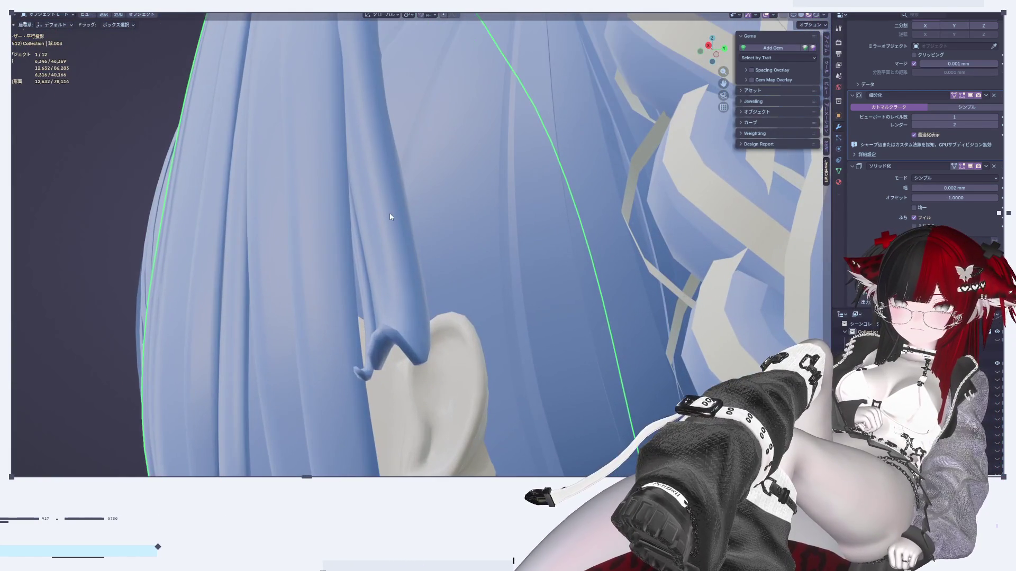
# In Edit Mode, delete the stray edges and vertices from the side strand by the ear.
pyautogui.press('Tab')
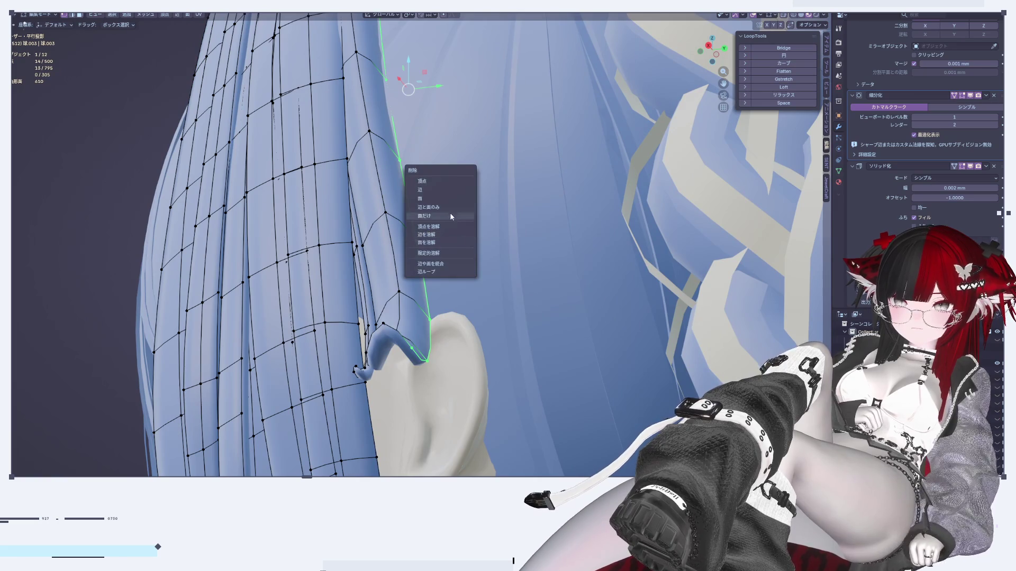
pyautogui.click(428, 190)
pyautogui.moveTo(445, 216); pyautogui.dragTo(434, 236, button='middle')
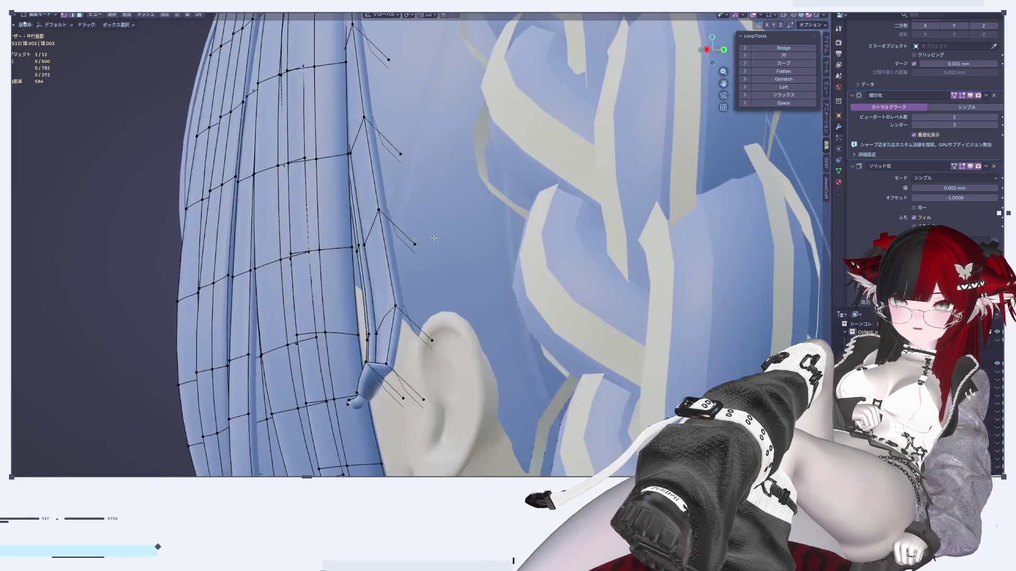
pyautogui.moveTo(506, 262)
pyautogui.mouseDown(button='middle')
pyautogui.moveTo(542, 255)
pyautogui.moveTo(432, 240)
pyautogui.moveTo(497, 266)
pyautogui.moveTo(387, 145)
pyautogui.moveTo(494, 159)
pyautogui.moveTo(475, 194)
pyautogui.moveTo(397, 206)
pyautogui.moveTo(427, 200)
pyautogui.mouseUp(button='middle')
pyautogui.press('x')
pyautogui.click(491, 257)
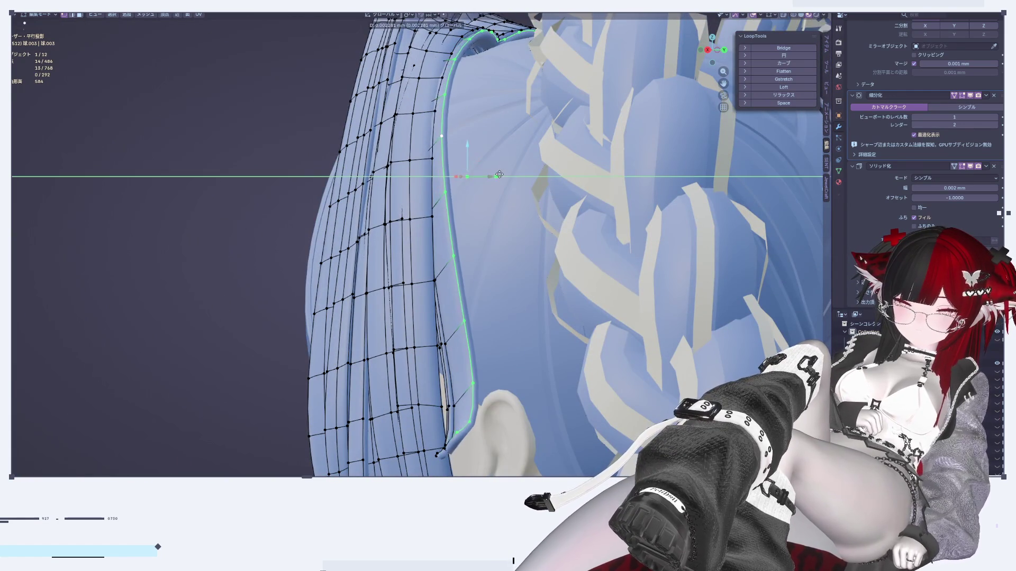
pyautogui.moveTo(464, 183)
pyautogui.mouseDown(button='middle')
pyautogui.moveTo(430, 175)
pyautogui.moveTo(444, 197)
pyautogui.moveTo(489, 220)
pyautogui.moveTo(460, 221)
pyautogui.moveTo(317, 292)
pyautogui.moveTo(431, 231)
pyautogui.moveTo(434, 254)
pyautogui.mouseUp(button='middle')
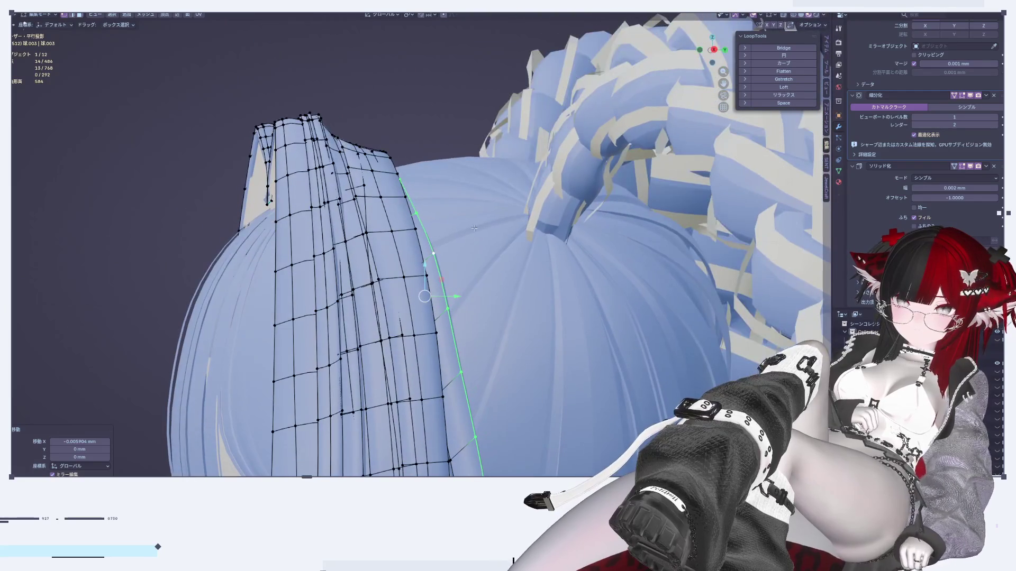
# Switch the viewport to Solid grey shading and return to Object Mode.
pyautogui.click(803, 16)
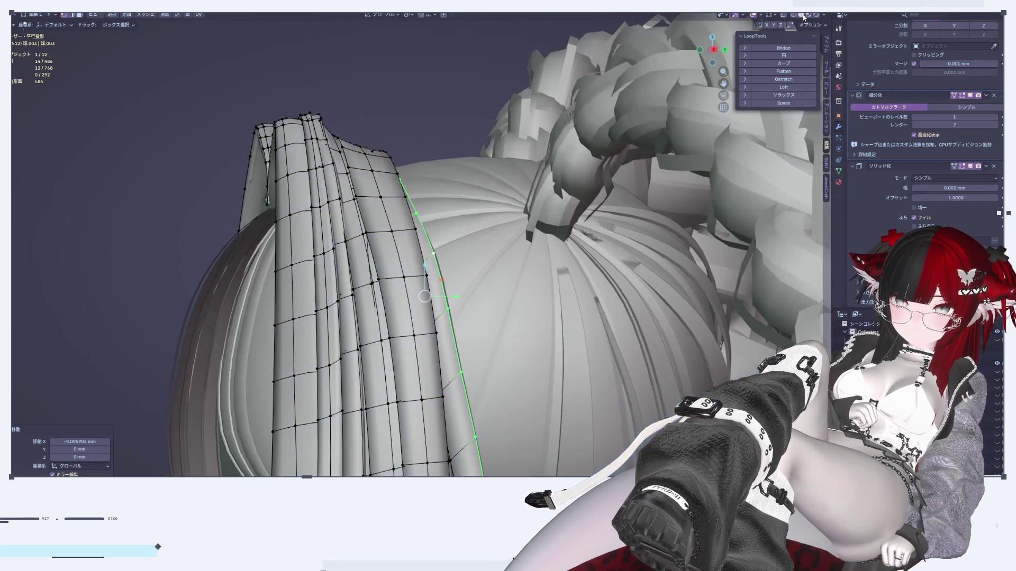
pyautogui.hotkey('alt', 'a')
pyautogui.press('Tab')
# Select the bangs and recalculate their normals to face outside with Alt+N.
pyautogui.press('Tab')
pyautogui.moveTo(418, 100)
pyautogui.mouseDown(button='middle')
pyautogui.moveTo(394, 61)
pyautogui.moveTo(437, 260)
pyautogui.moveTo(499, 223)
pyautogui.mouseUp(button='middle')
pyautogui.press('Tab')
pyautogui.scroll(5, 437, 259)
pyautogui.scroll(-4, 499, 222)
pyautogui.scroll(1, 603, 255)
pyautogui.moveTo(603, 255); pyautogui.dragTo(575, 245, button='middle')
pyautogui.click(363, 198)
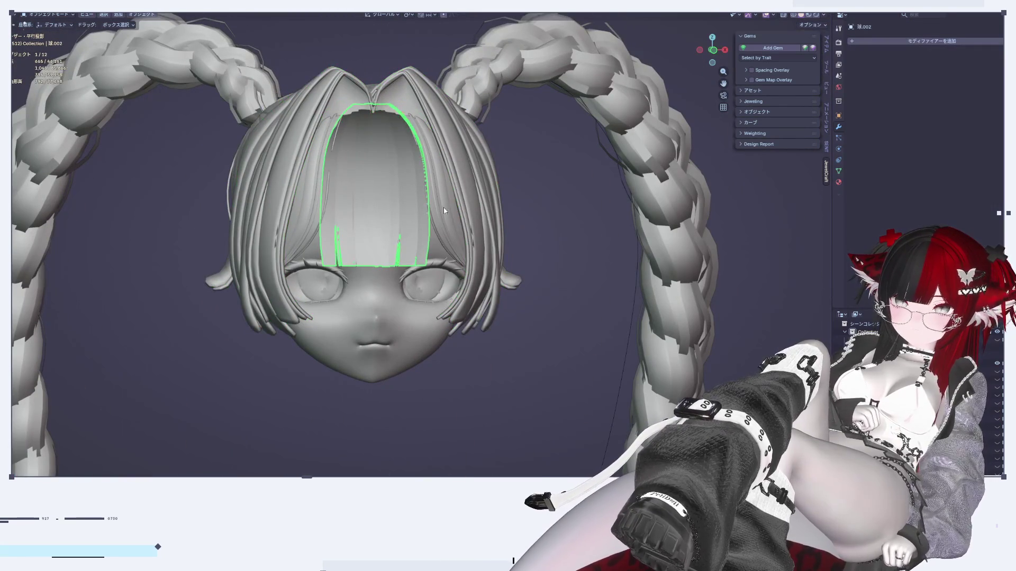
pyautogui.press('Tab')
pyautogui.hotkey('alt', 'n')
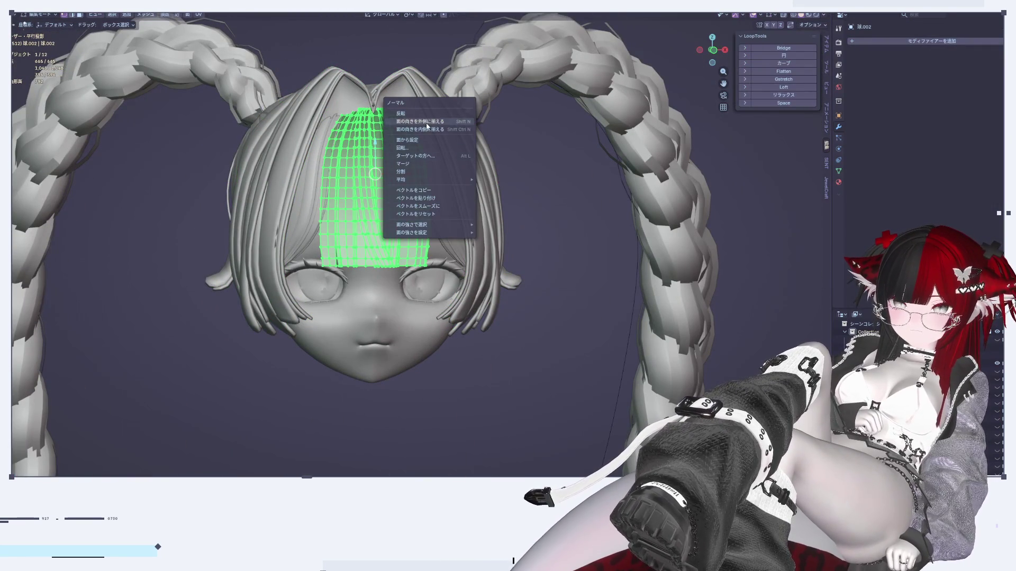
pyautogui.click(426, 123)
pyautogui.press('Tab')
# Check the bangs' shading from above and the front, then select the main hair in Edit Mode.
pyautogui.scroll(-3, 560, 223)
pyautogui.moveTo(560, 224)
pyautogui.mouseDown(button='middle')
pyautogui.moveTo(570, 269)
pyautogui.moveTo(525, 271)
pyautogui.moveTo(557, 218)
pyautogui.moveTo(560, 245)
pyautogui.moveTo(567, 173)
pyautogui.moveTo(569, 265)
pyautogui.moveTo(534, 248)
pyautogui.moveTo(544, 253)
pyautogui.mouseUp(button='middle')
pyautogui.scroll(4, 525, 270)
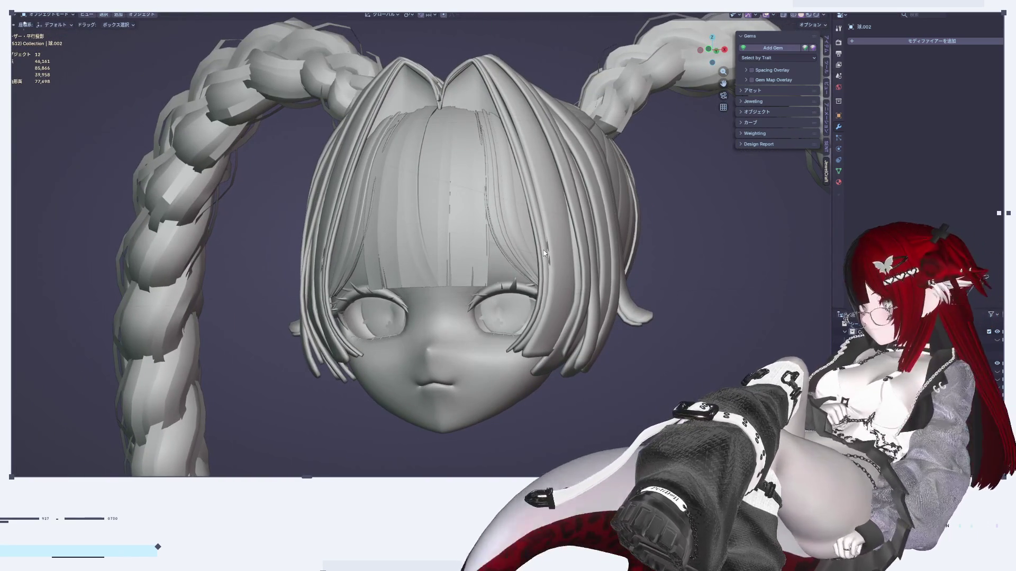
pyautogui.scroll(3, 544, 253)
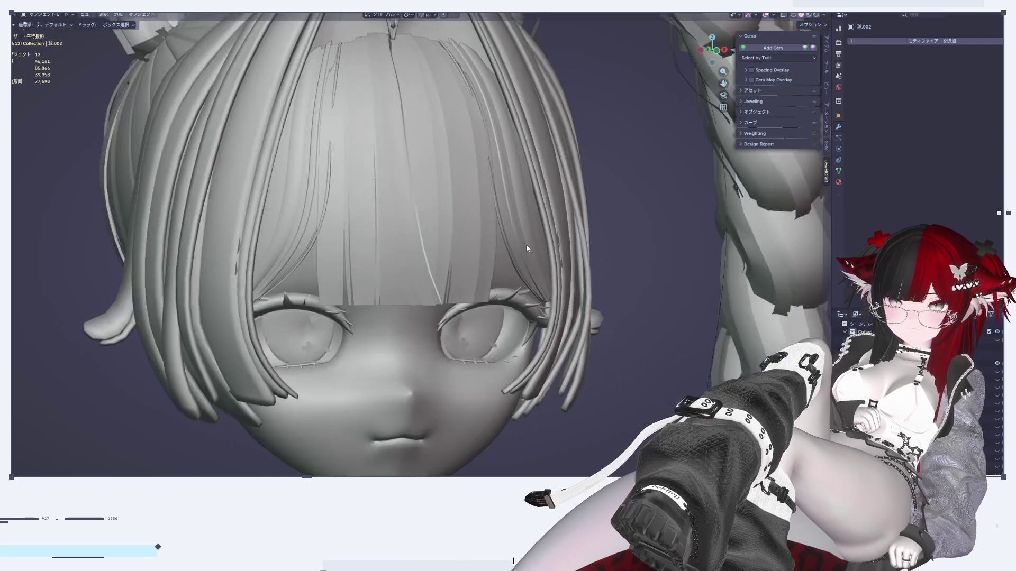
pyautogui.scroll(-5, 526, 243)
pyautogui.moveTo(495, 256)
pyautogui.mouseDown(button='middle')
pyautogui.moveTo(613, 272)
pyautogui.moveTo(693, 259)
pyautogui.mouseUp(button='middle')
pyautogui.scroll(6, 659, 217)
pyautogui.moveTo(658, 217)
pyautogui.mouseDown(button='middle')
pyautogui.moveTo(503, 263)
pyautogui.moveTo(589, 272)
pyautogui.mouseUp(button='middle')
pyautogui.scroll(-5, 590, 272)
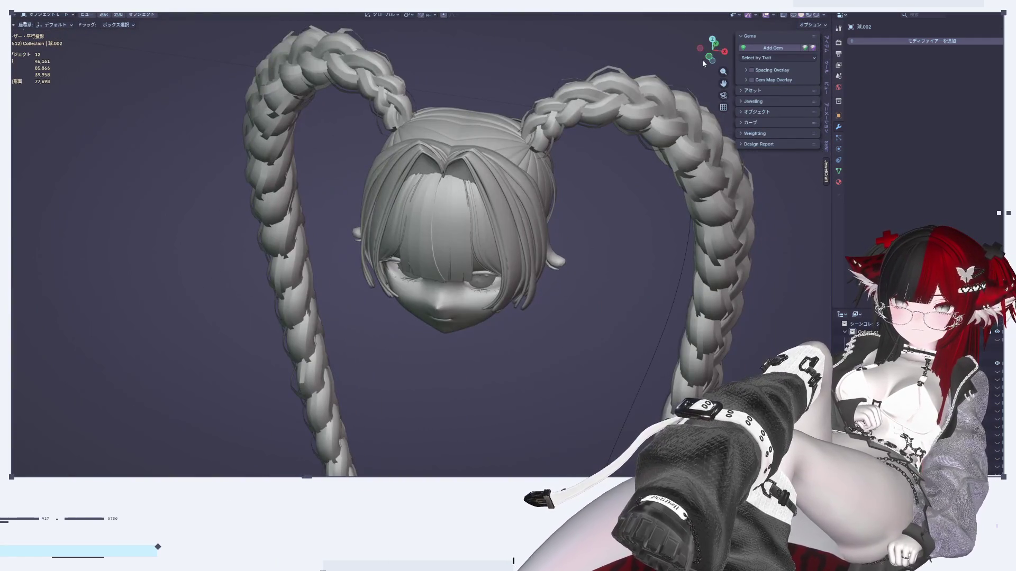
pyautogui.moveTo(723, 51)
pyautogui.mouseDown()
pyautogui.moveTo(709, 52)
pyautogui.moveTo(724, 50)
pyautogui.mouseUp()
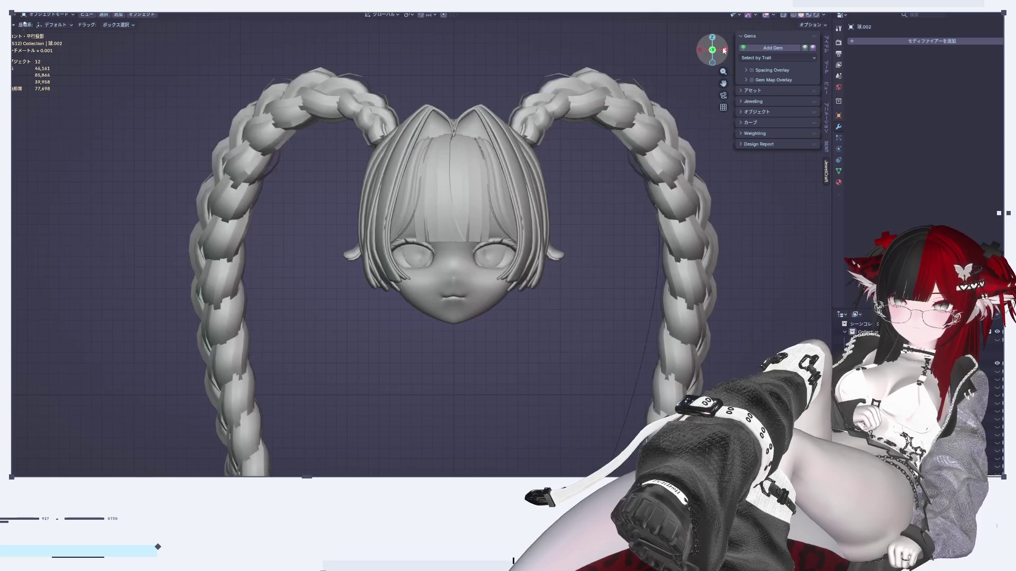
pyautogui.moveTo(556, 231)
pyautogui.mouseDown(button='middle')
pyautogui.moveTo(602, 234)
pyautogui.moveTo(597, 277)
pyautogui.moveTo(573, 282)
pyautogui.moveTo(613, 281)
pyautogui.mouseUp(button='middle')
pyautogui.scroll(4, 602, 233)
pyautogui.click(598, 234)
pyautogui.press('Tab')
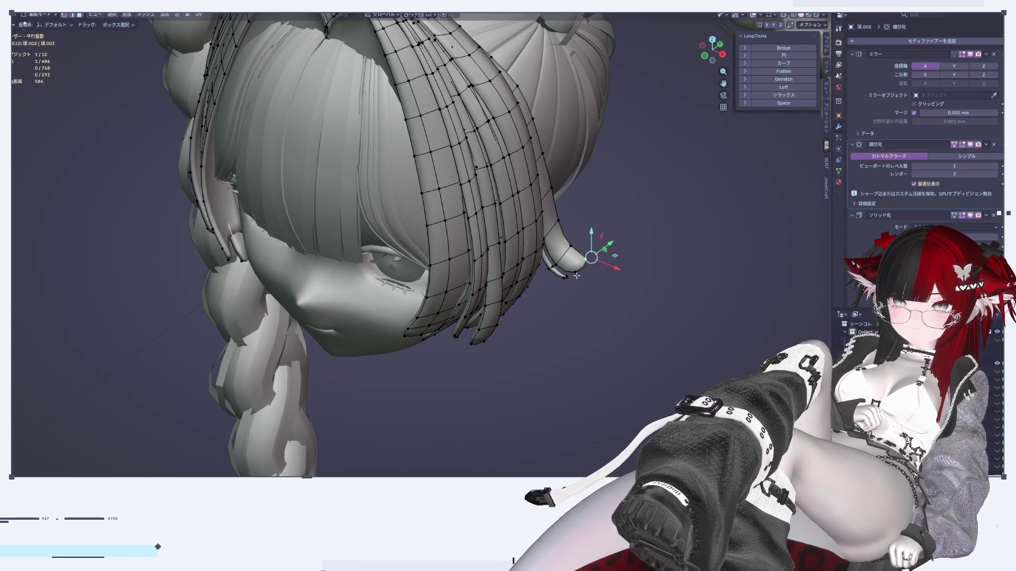
# Exit Edit Mode on the hair, snap to side and front views, and undo a stray change.
pyautogui.press('s')
pyautogui.moveTo(663, 304)
pyautogui.mouseDown(button='middle')
pyautogui.moveTo(688, 298)
pyautogui.moveTo(551, 357)
pyautogui.moveTo(588, 306)
pyautogui.moveTo(623, 315)
pyautogui.moveTo(673, 163)
pyautogui.mouseUp(button='middle')
pyautogui.press('Tab')
pyautogui.moveTo(720, 51); pyautogui.dragTo(727, 64)
pyautogui.click(725, 51)
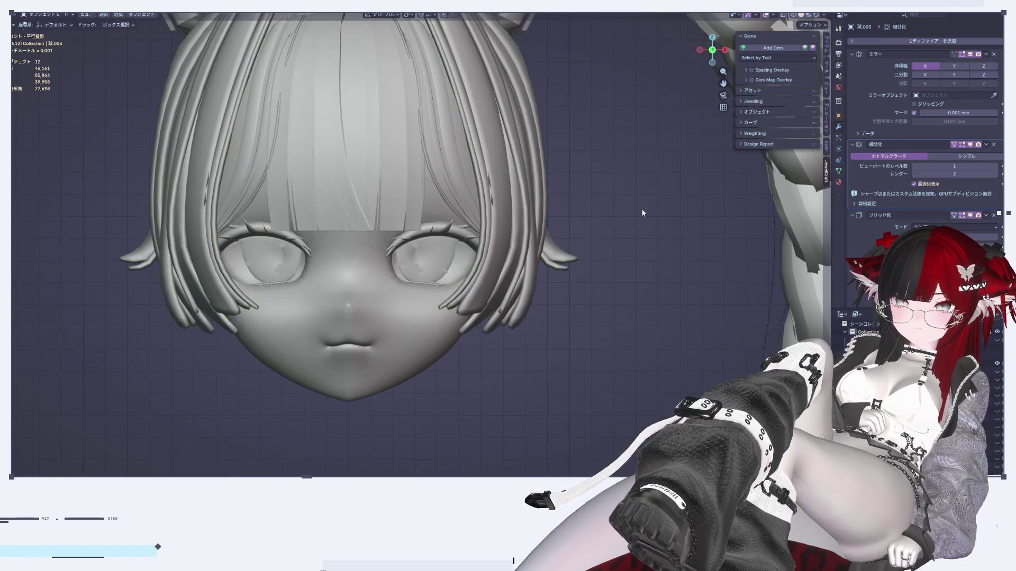
pyautogui.scroll(-5, 641, 209)
pyautogui.scroll(3, 641, 208)
pyautogui.hotkey('ctrl', 'z')
# Apply Shade Smooth by Angle to the hair and view it from a three-quarter angle.
pyautogui.rightClick(638, 156)
pyautogui.click(638, 156)
pyautogui.click(647, 197)
pyautogui.moveTo(648, 200)
pyautogui.mouseDown(button='middle')
pyautogui.moveTo(595, 200)
pyautogui.moveTo(690, 206)
pyautogui.moveTo(710, 226)
pyautogui.moveTo(623, 208)
pyautogui.moveTo(710, 109)
pyautogui.moveTo(746, 201)
pyautogui.mouseUp(button='middle')
pyautogui.scroll(3, 754, 218)
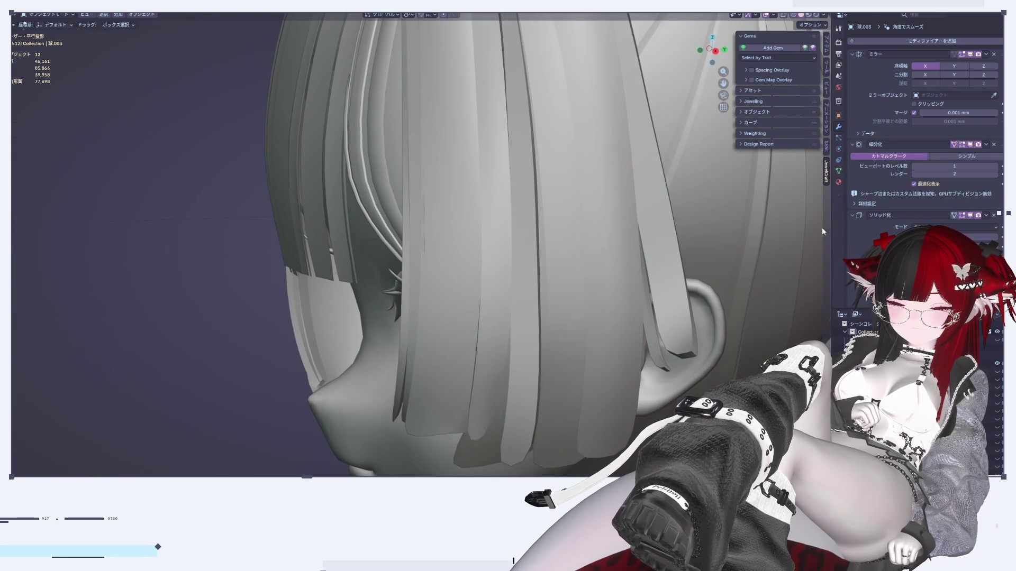
pyautogui.scroll(-5, 926, 133)
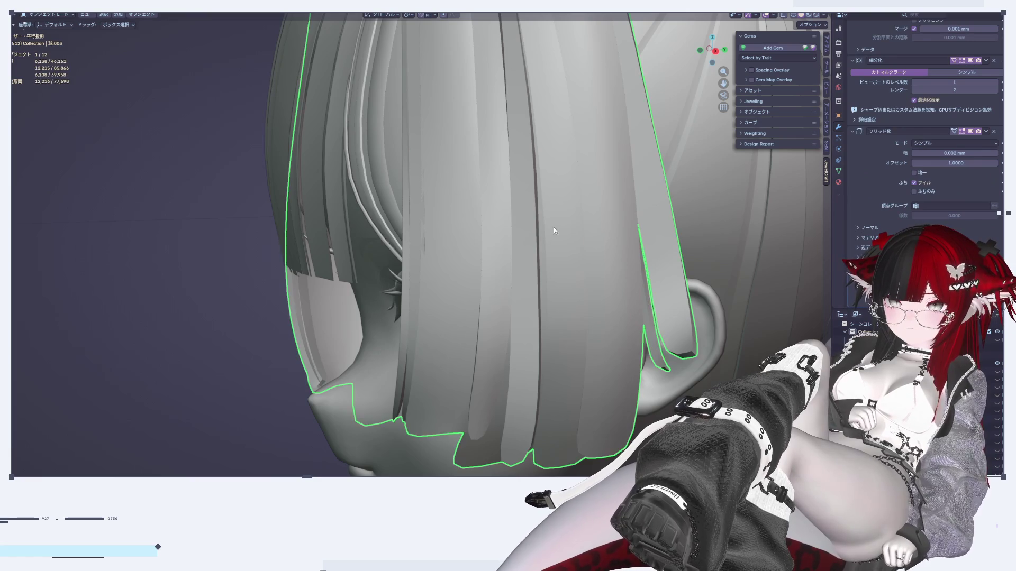
pyautogui.scroll(2, 926, 132)
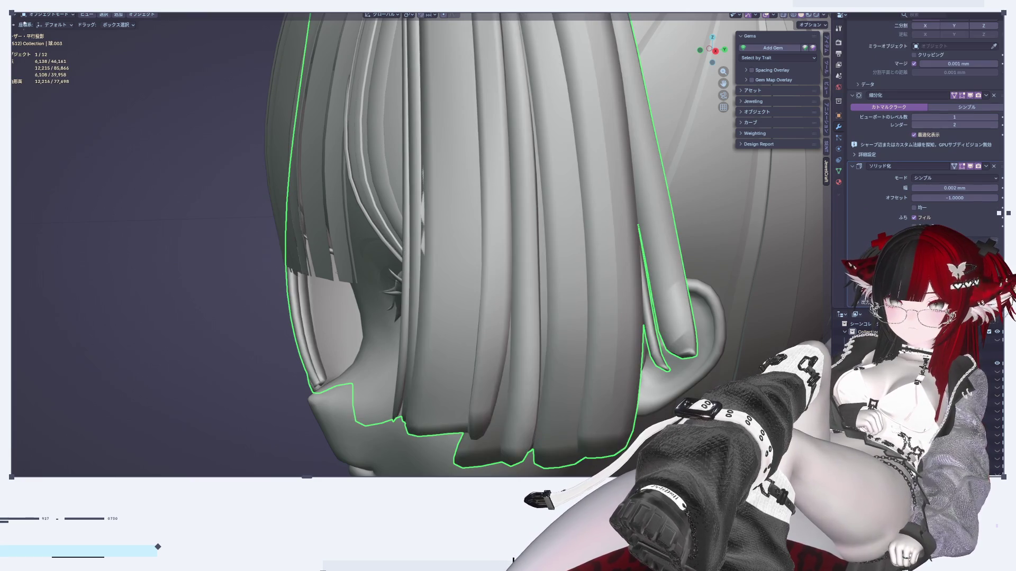
# Select all hair faces and apply Smooth Vectors to their normals, then return to Object Mode.
pyautogui.rightClick(577, 288)
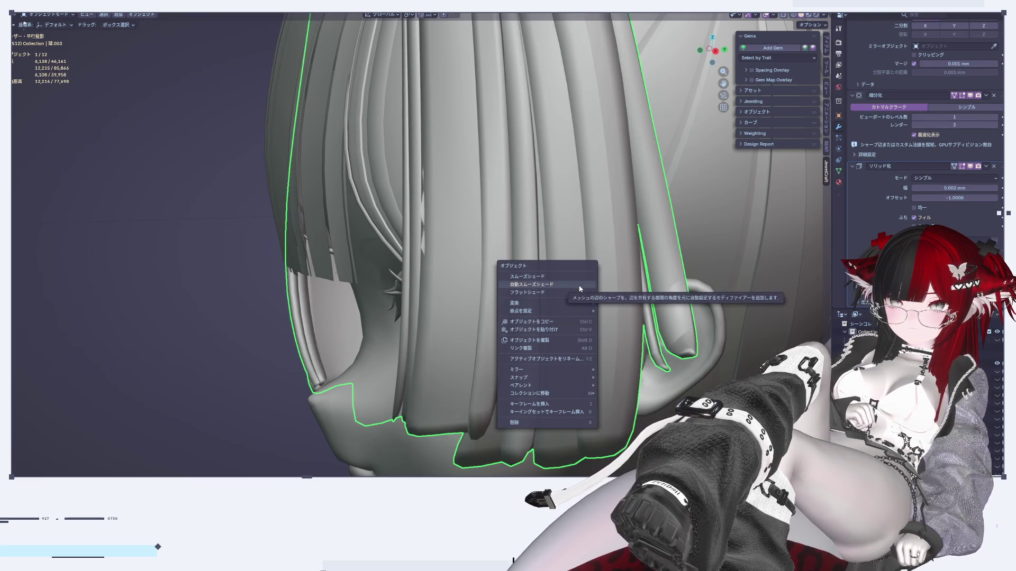
pyautogui.press('Escape')
pyautogui.press('Tab')
pyautogui.press('a')
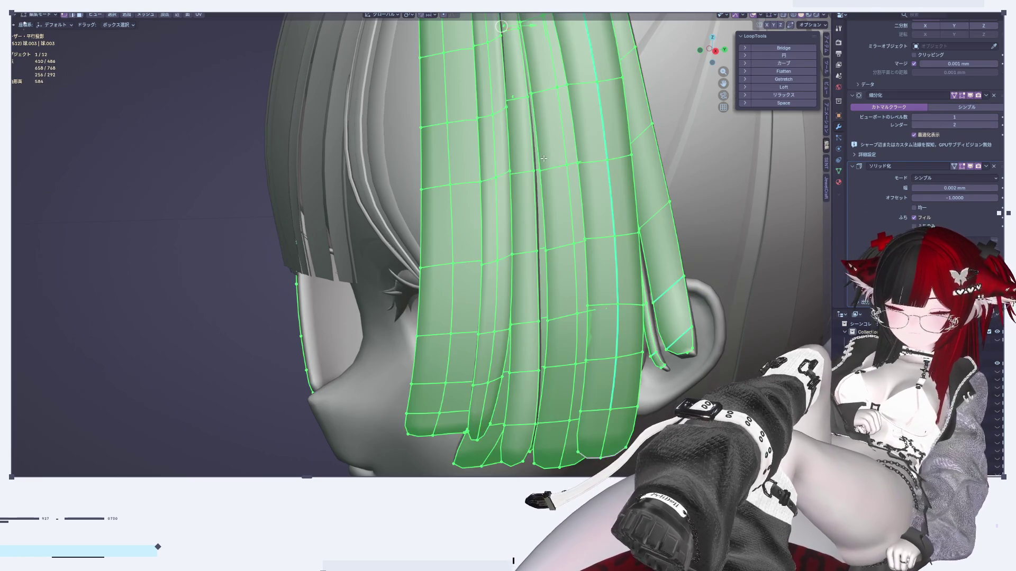
pyautogui.hotkey('alt', 'n')
pyautogui.click(537, 244)
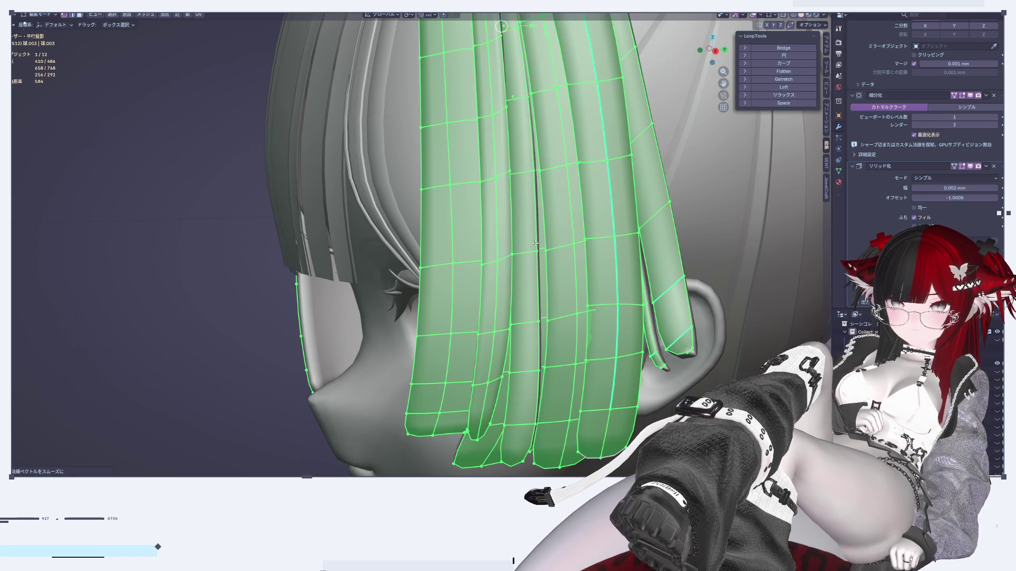
pyautogui.hotkey('alt', 'a')
pyautogui.press('Tab')
pyautogui.hotkey('alt', 'a')
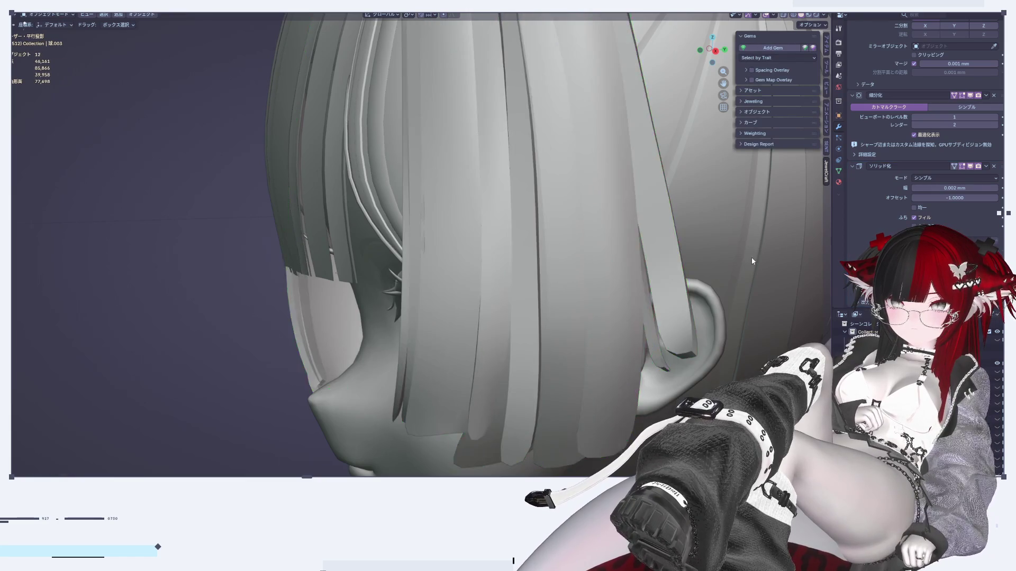
# Inspect the smoothed hair from a tilted angle, then the back and front views.
pyautogui.scroll(-3, 738, 268)
pyautogui.moveTo(416, 319); pyautogui.dragTo(529, 317, button='middle')
pyautogui.scroll(2, 529, 318)
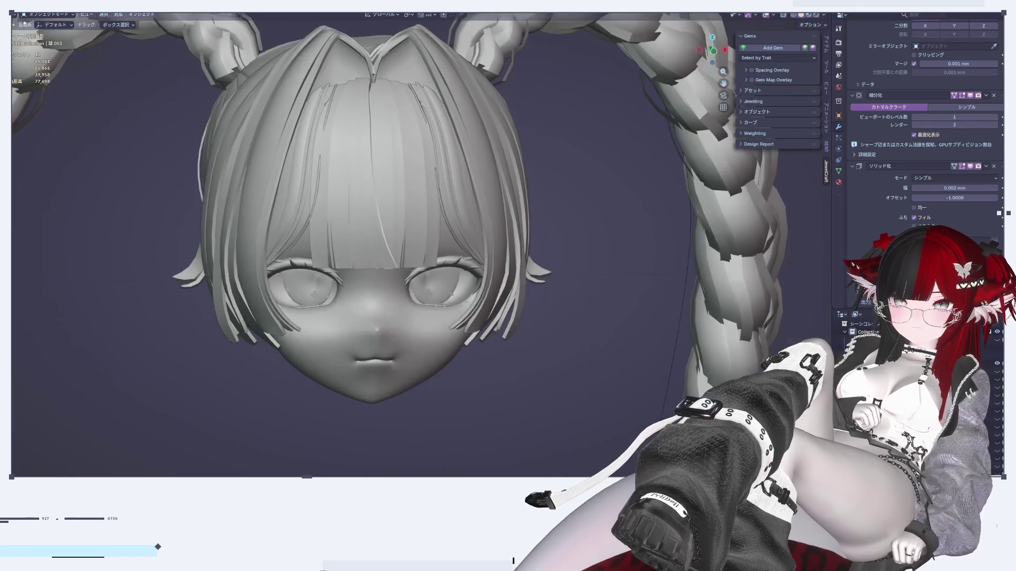
pyautogui.scroll(-2, 926, 264)
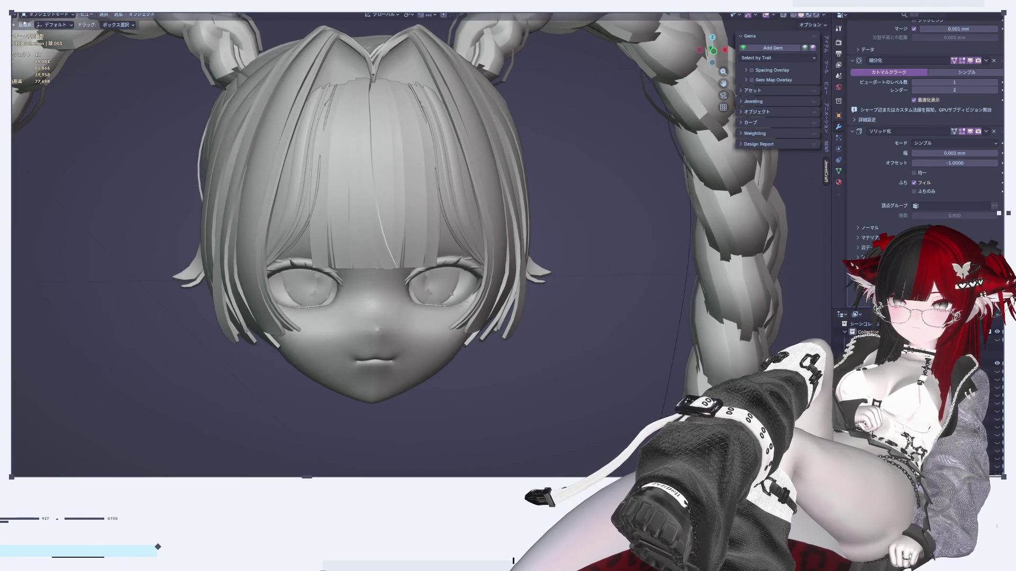
pyautogui.moveTo(608, 249)
pyautogui.mouseDown(button='middle')
pyautogui.moveTo(618, 267)
pyautogui.moveTo(615, 213)
pyautogui.moveTo(587, 204)
pyautogui.moveTo(499, 247)
pyautogui.moveTo(566, 269)
pyautogui.mouseUp(button='middle')
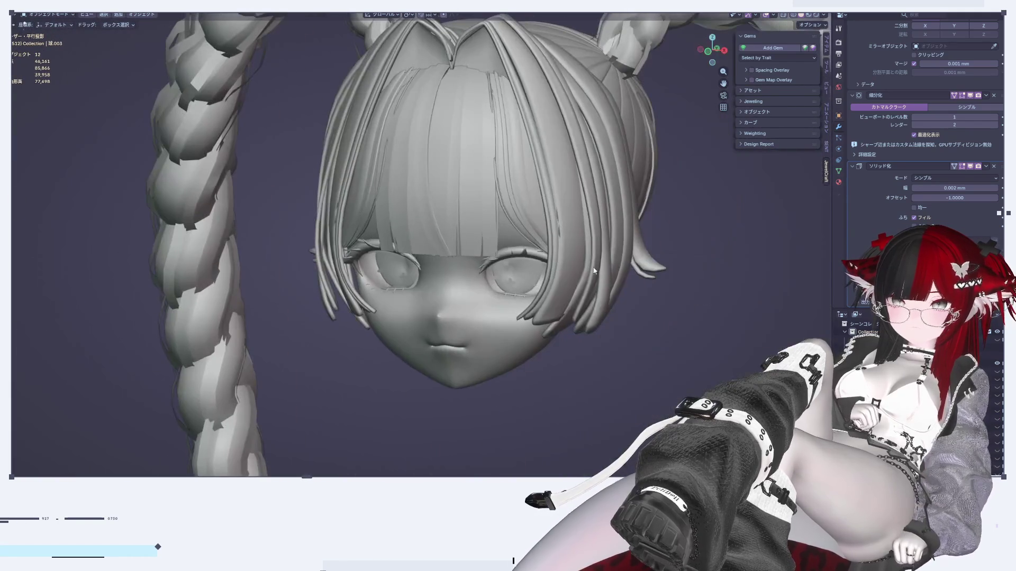
pyautogui.click(725, 47)
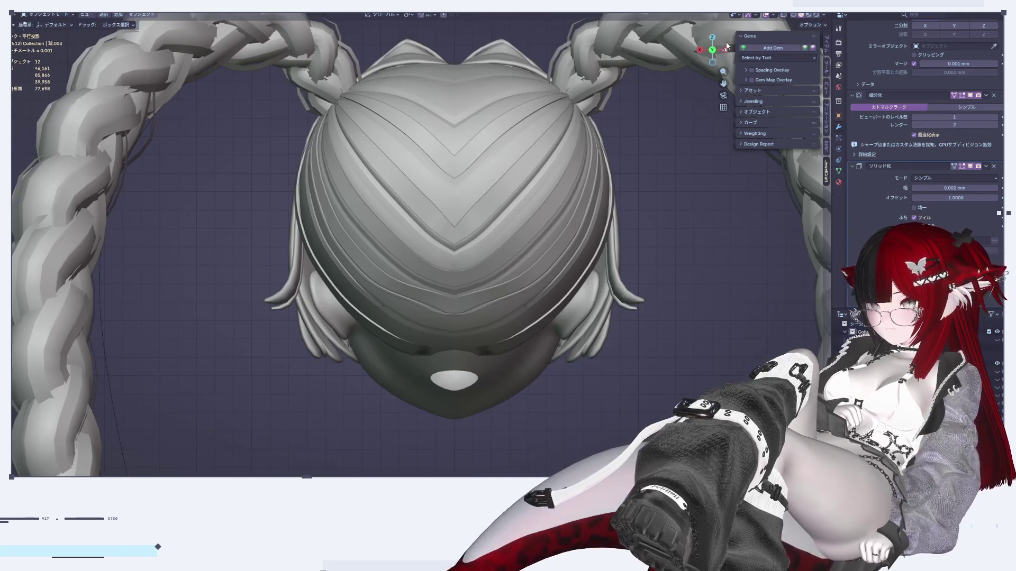
pyautogui.click(725, 50)
pyautogui.scroll(-8, 580, 242)
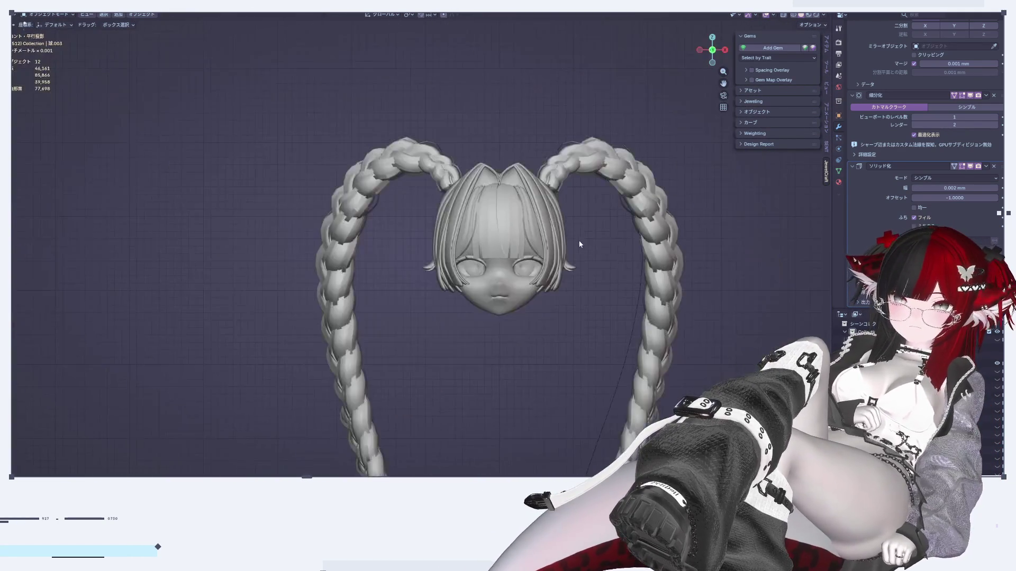
pyautogui.keyDown('shift'); pyautogui.moveTo(522, 157); pyautogui.dragTo(457, 84, button='middle'); pyautogui.keyUp('shift')
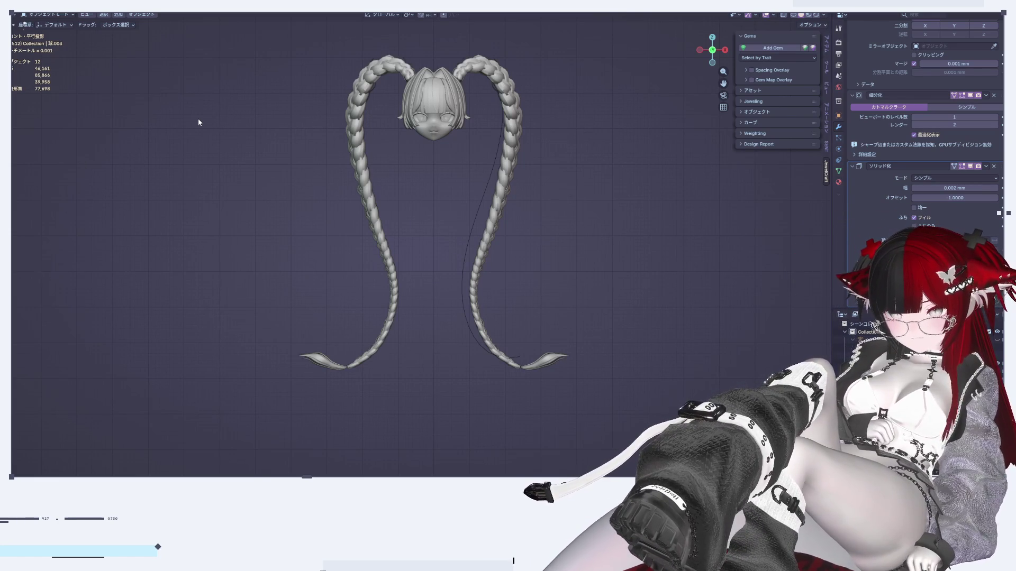
pyautogui.scroll(5, 377, 180)
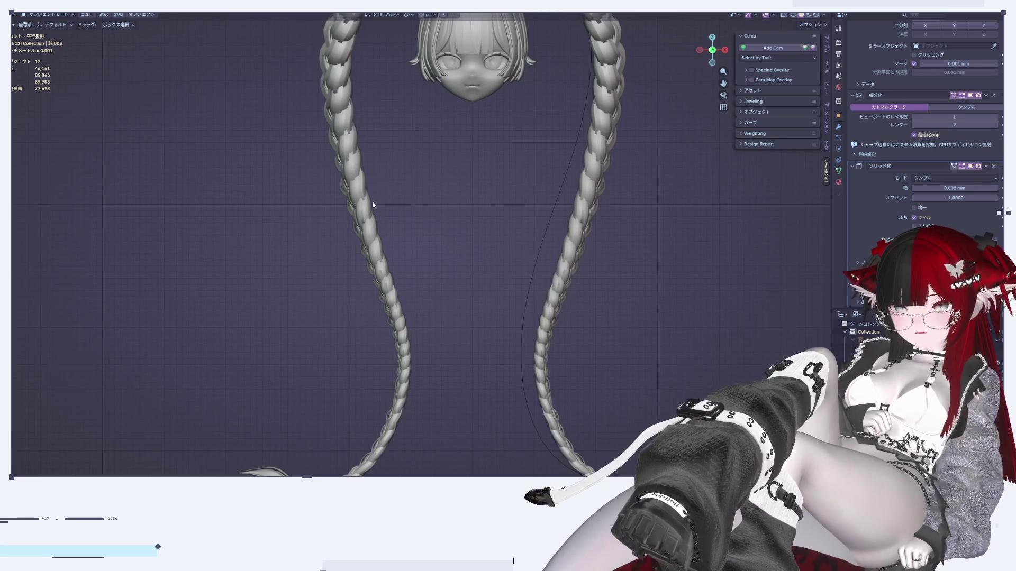
pyautogui.scroll(-1, 447, 239)
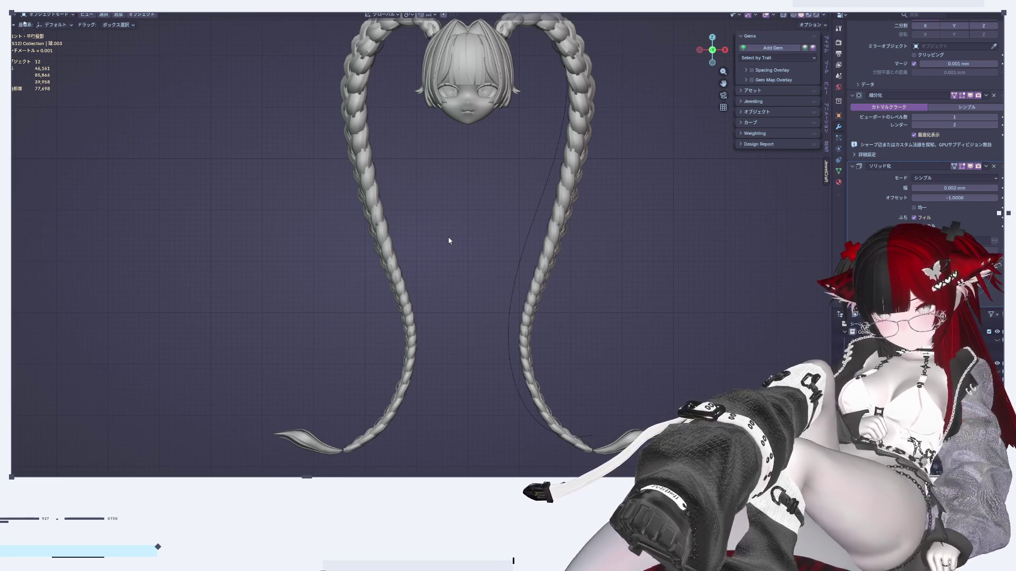
pyautogui.scroll(1, 534, 208)
pyautogui.scroll(1, 649, 283)
pyautogui.scroll(1, 649, 283)
pyautogui.scroll(1, 635, 345)
pyautogui.scroll(1, 620, 319)
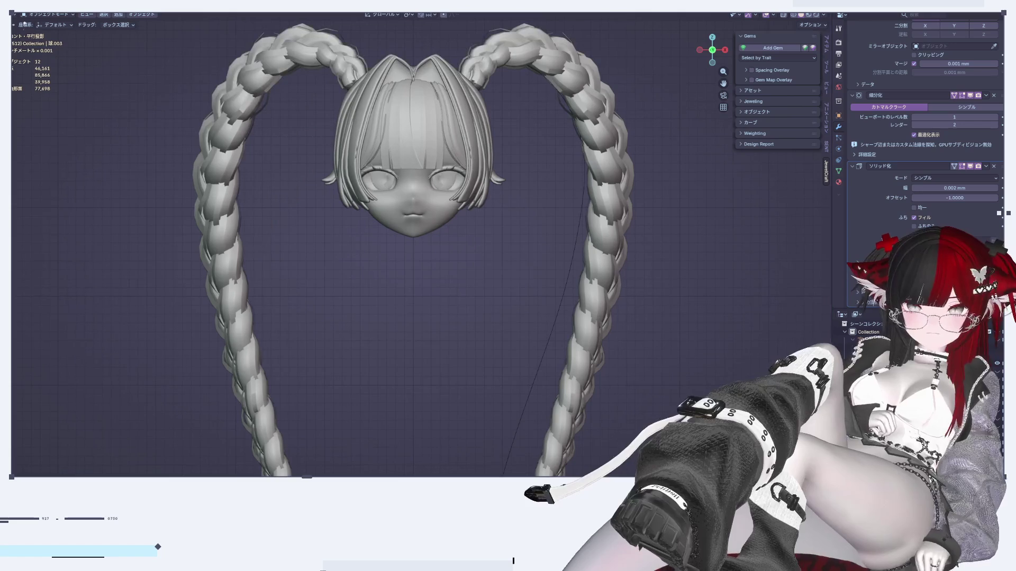